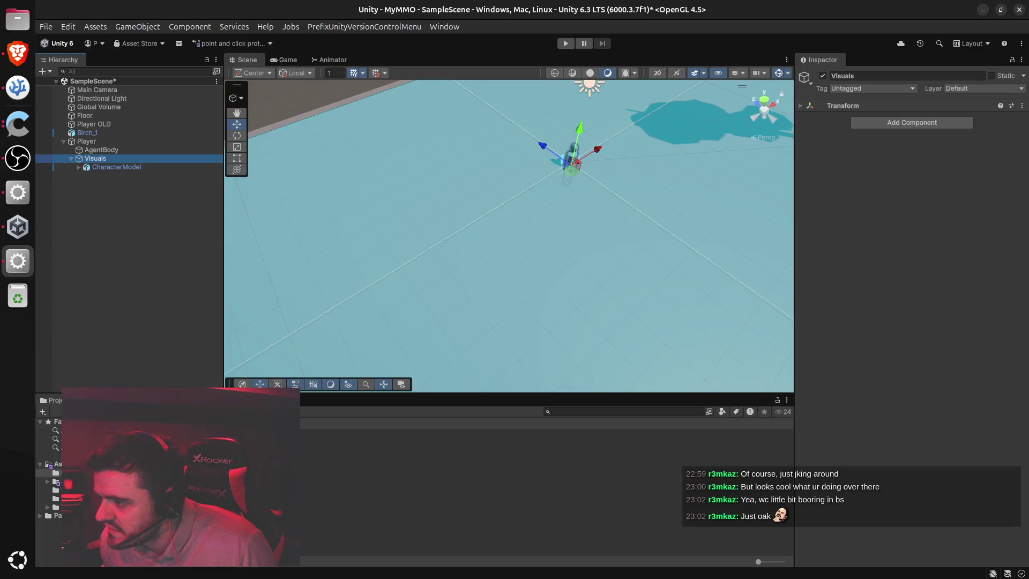
# Collapse Visuals in the Hierarchy to hide its children, then return to ChatGPT
pyautogui.hotkey('alt', 'Tab')
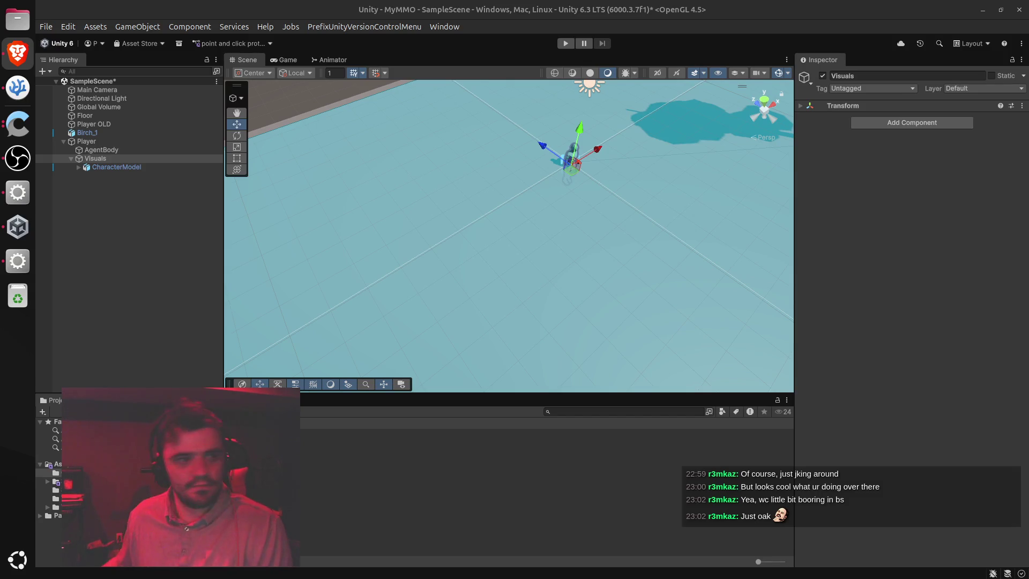
pyautogui.rightClick(111, 159)
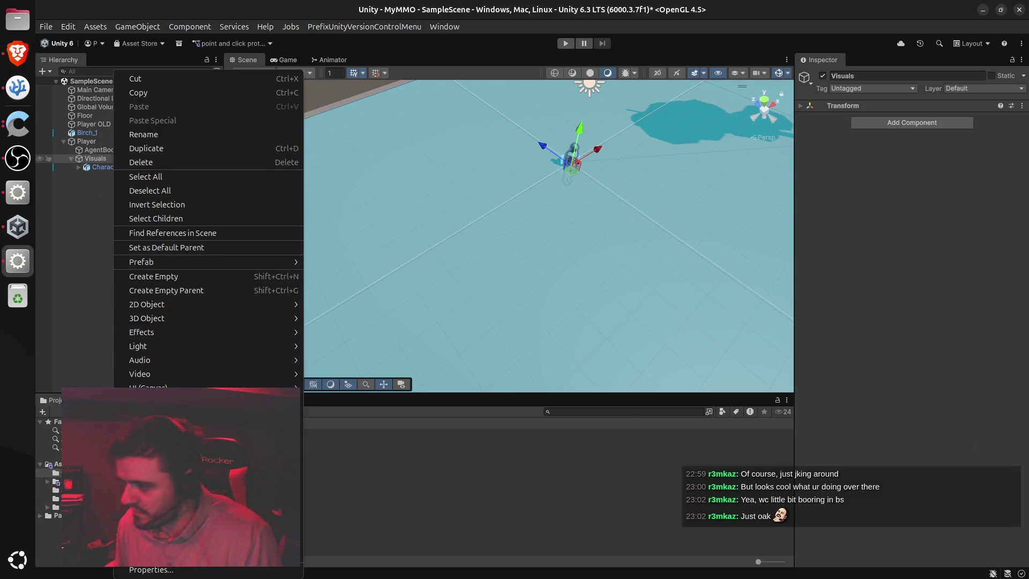
pyautogui.press('Escape')
pyautogui.press('Left')
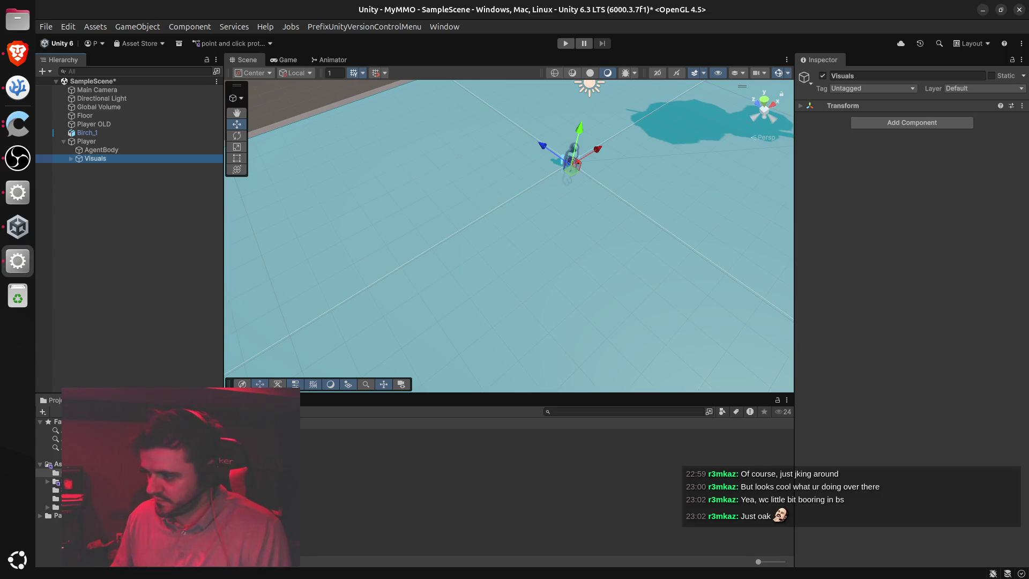
pyautogui.hotkey('alt', 'Tab')
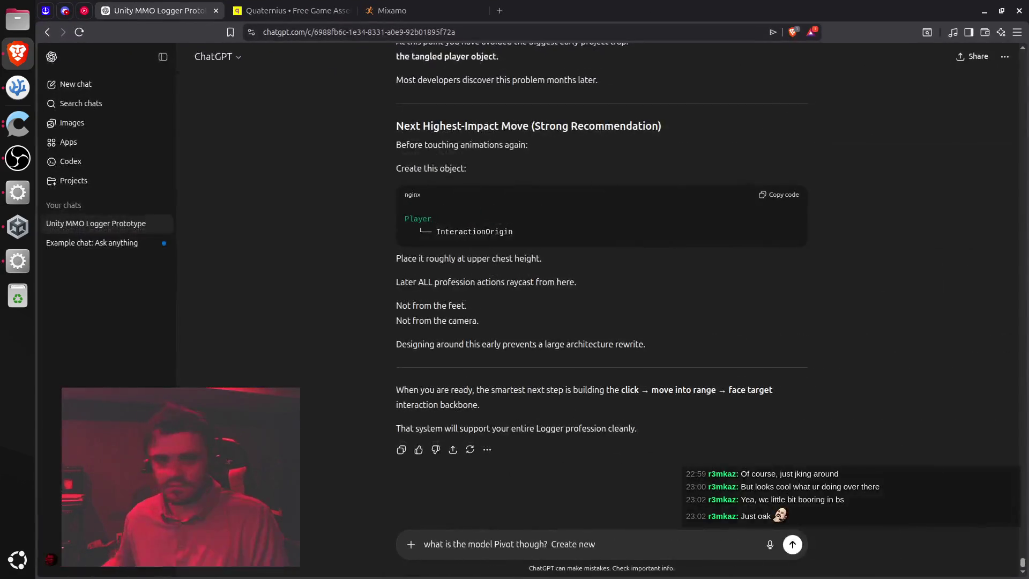
# Ask ChatGPT whether the model pivot is made with Create Empty, then return to Unity
pyautogui.doubleClick(588, 544)
pyautogui.write('Em')
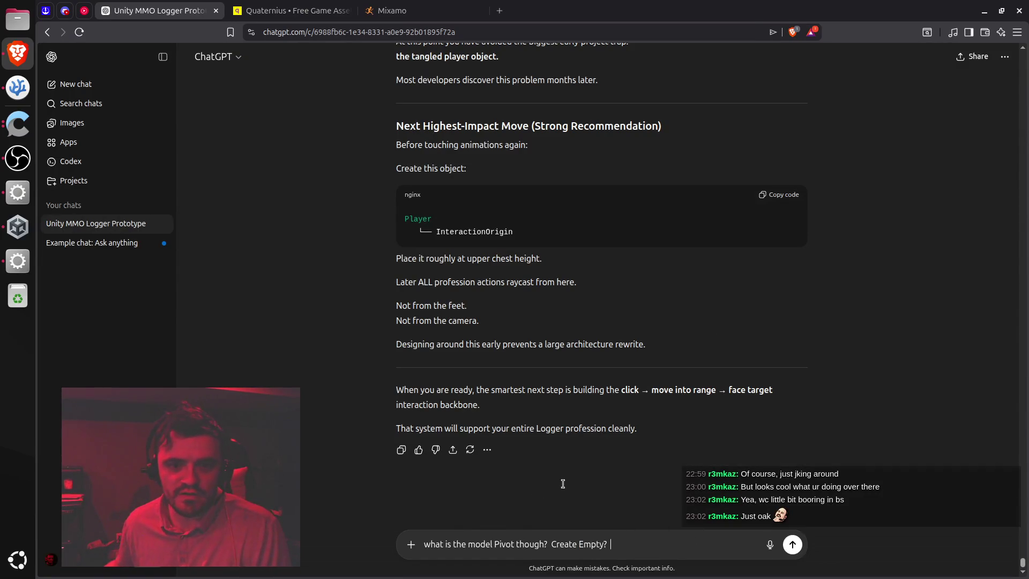
pyautogui.press('Return')
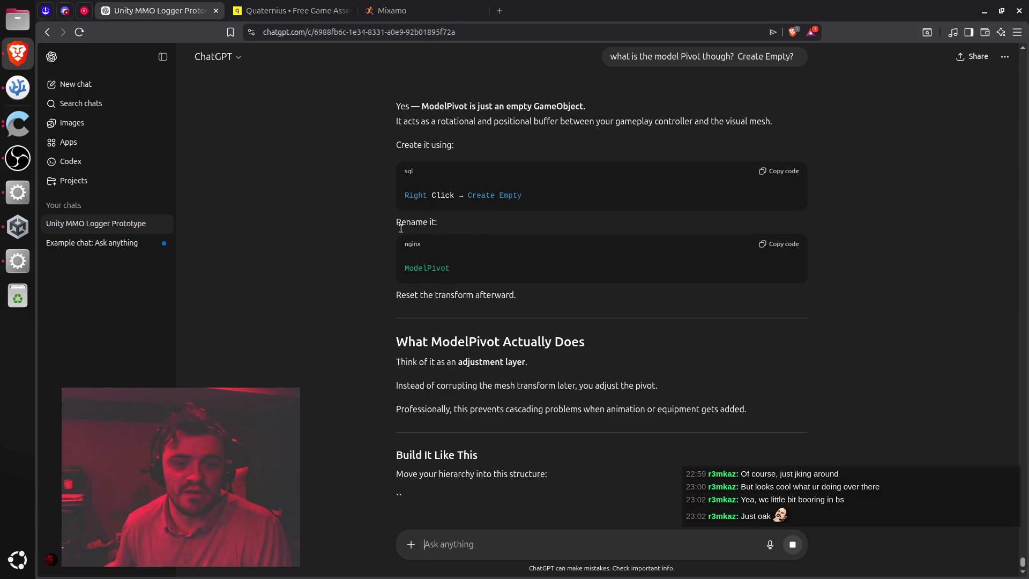
pyautogui.hotkey('alt', 'Tab')
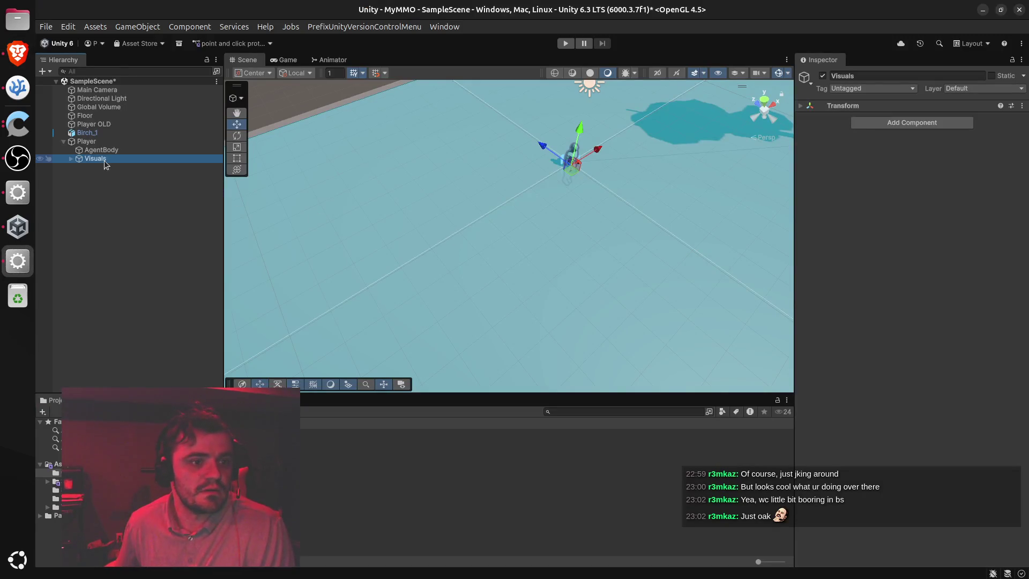
# Create an empty child under Visuals named ModelPivot
pyautogui.rightClick(106, 164)
pyautogui.click(162, 278)
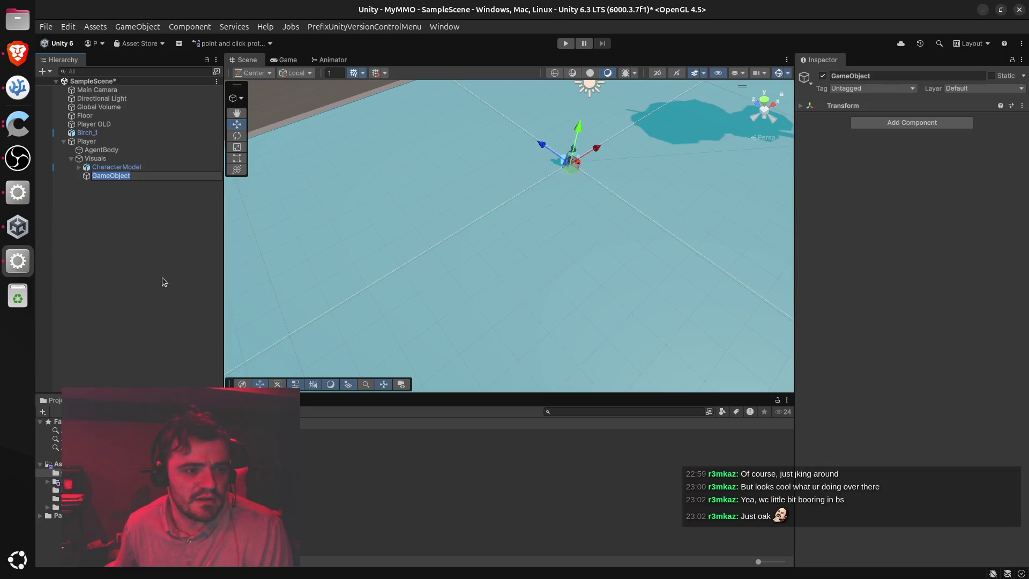
pyautogui.write('ModelPi')
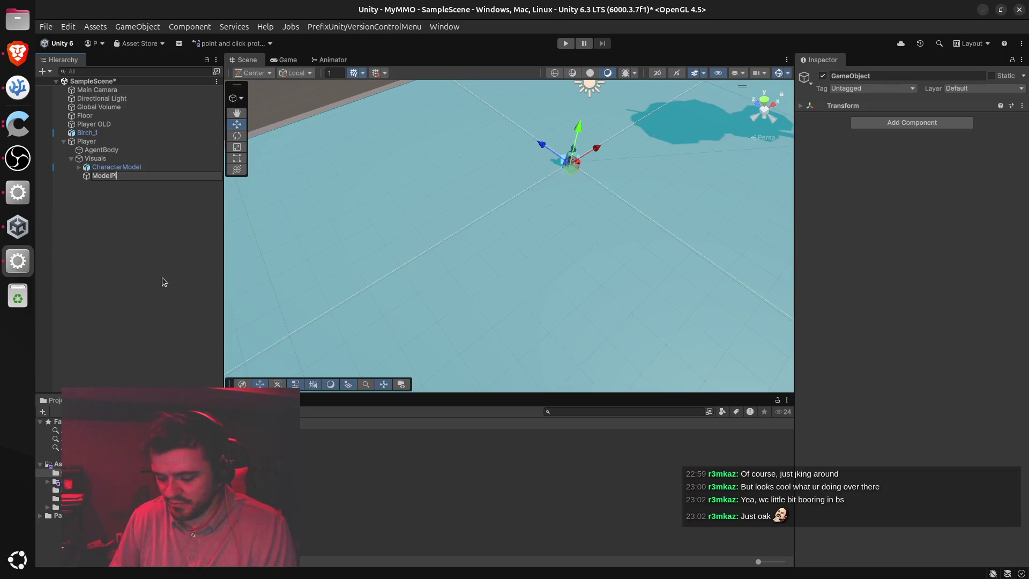
pyautogui.write('vot')
pyautogui.press('Return')
# Check ChatGPT's answer, then nest CharacterModel under ModelPivot and expand it
pyautogui.hotkey('alt', 'Tab')
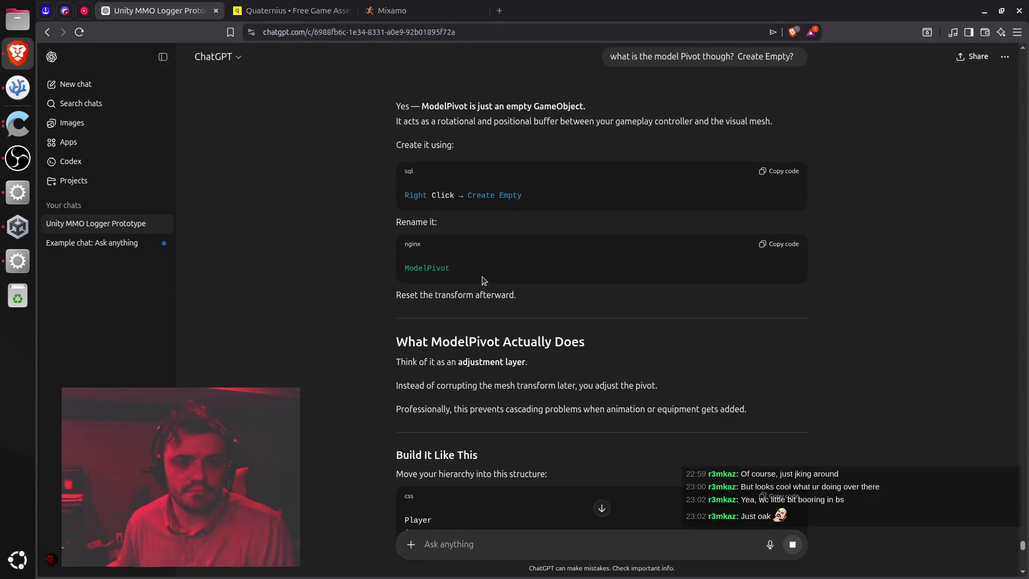
pyautogui.scroll(-4, 494, 279)
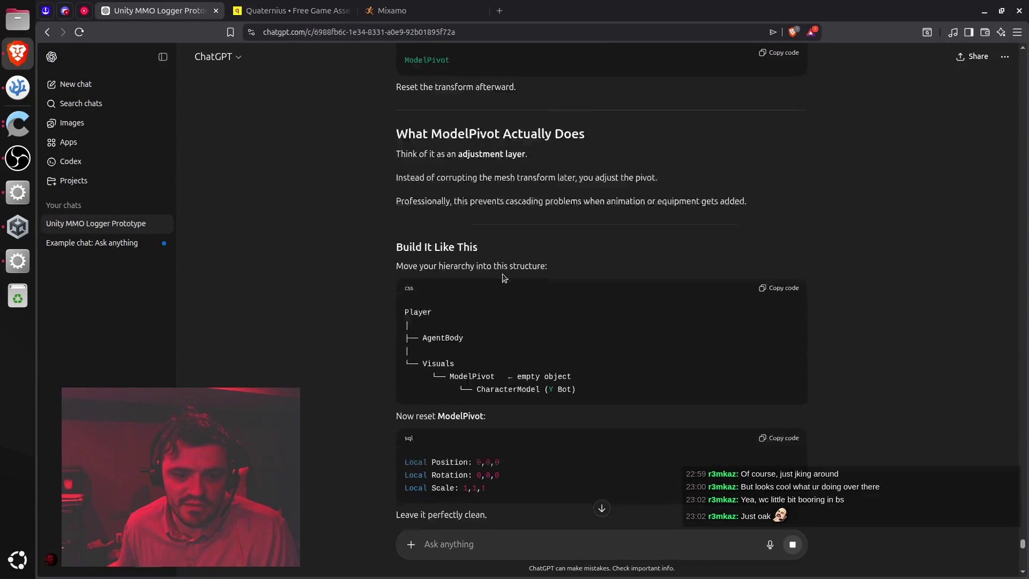
pyautogui.scroll(-2, 504, 277)
pyautogui.hotkey('alt', 'Tab')
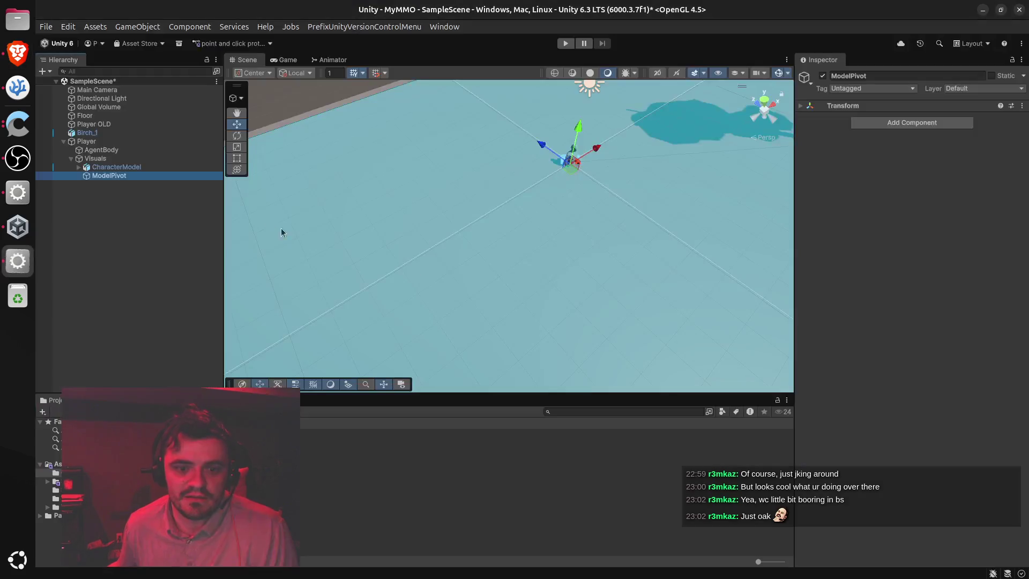
pyautogui.click(110, 169)
pyautogui.moveTo(109, 170); pyautogui.dragTo(110, 176)
pyautogui.click(79, 167)
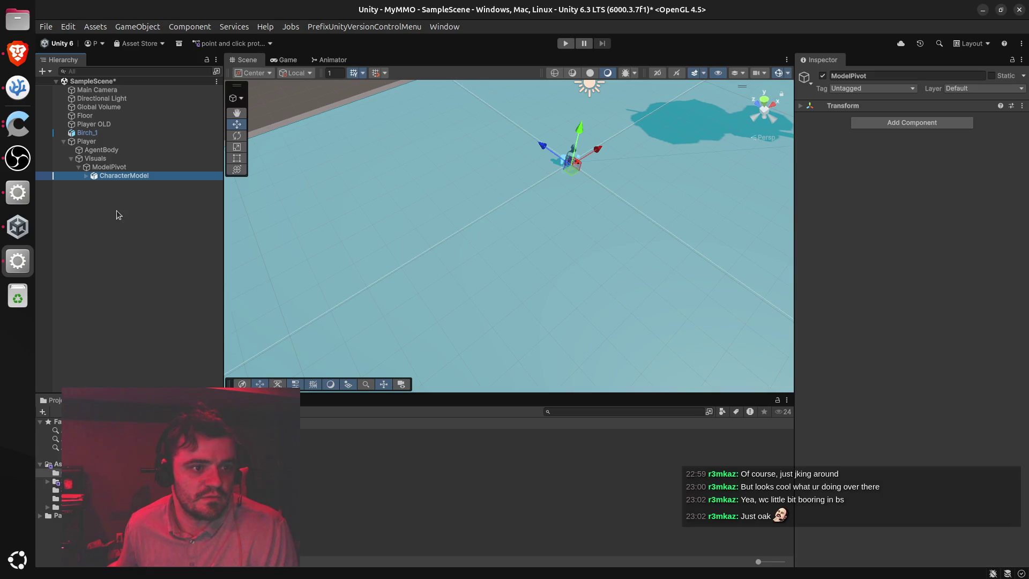
pyautogui.hotkey('alt', 'Tab')
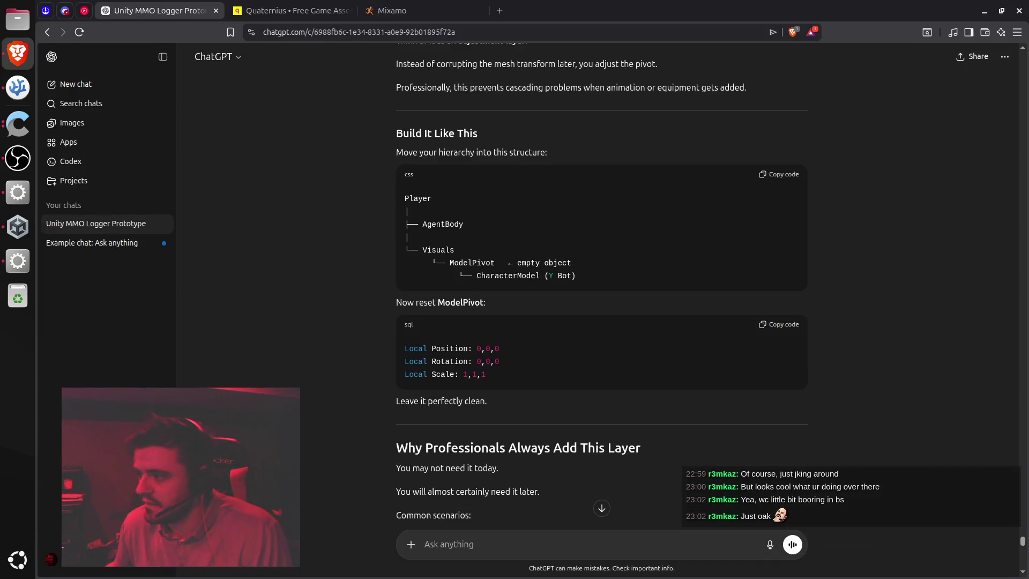
pyautogui.hotkey('alt', 'Tab')
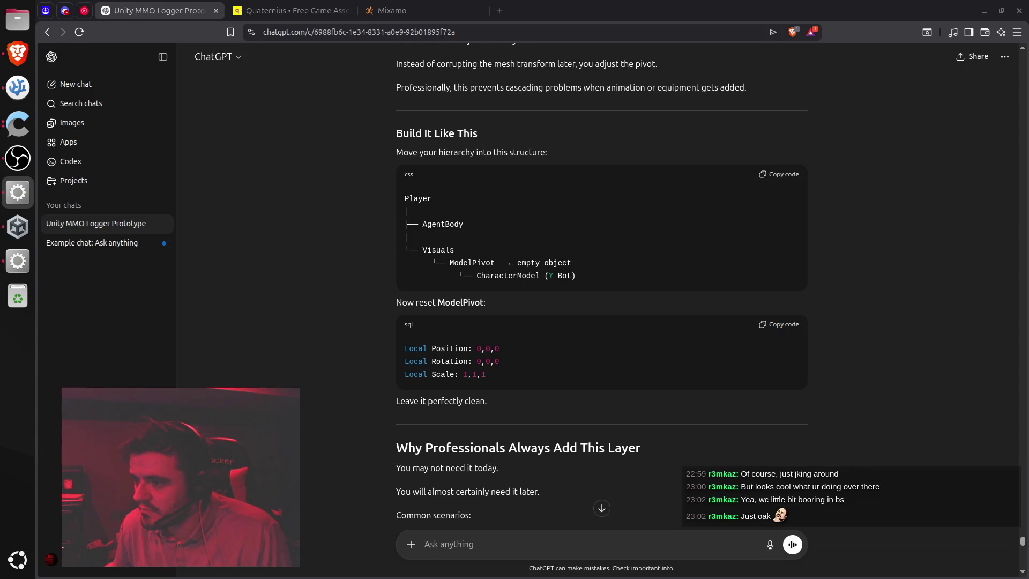
pyautogui.click(352, 398)
pyautogui.scroll(-6, 348, 391)
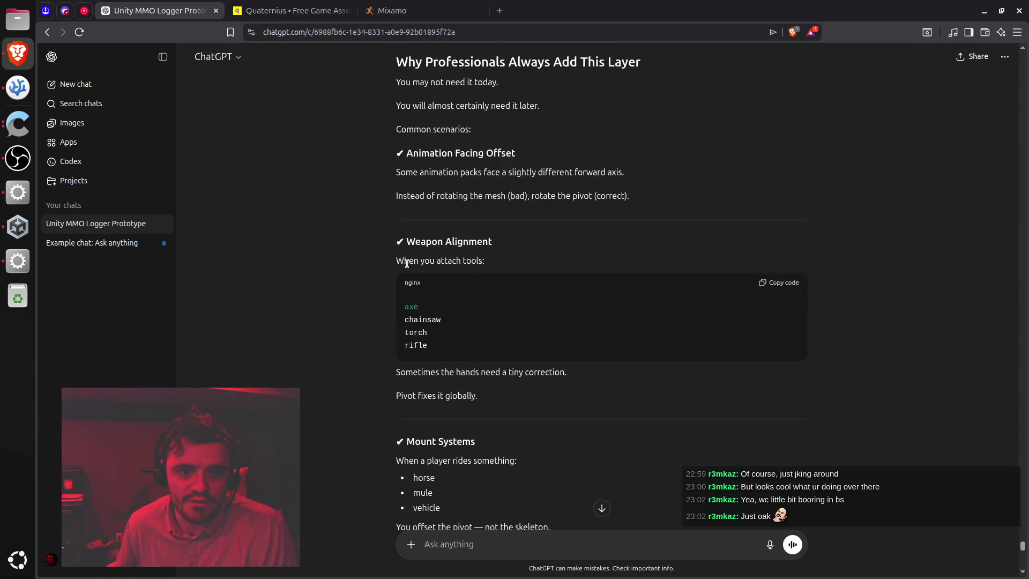
pyautogui.moveTo(397, 261); pyautogui.dragTo(486, 266)
pyautogui.click(451, 356)
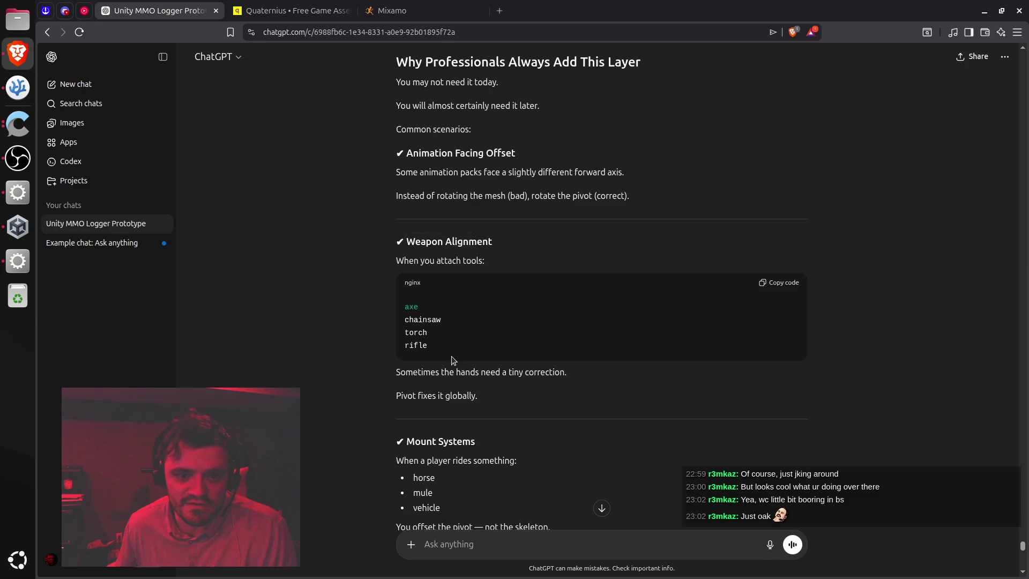
pyautogui.scroll(-3, 451, 355)
pyautogui.scroll(-2, 460, 352)
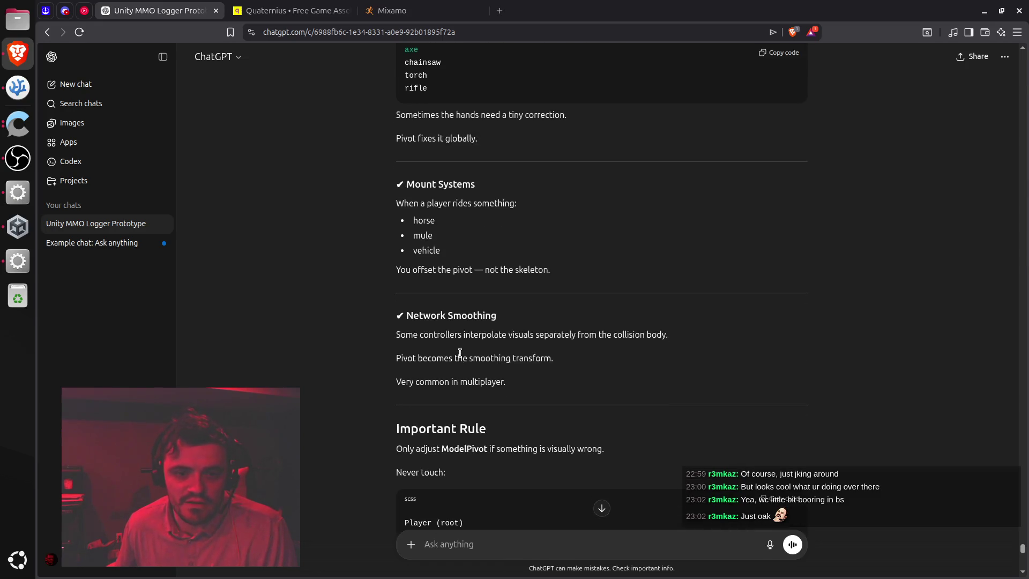
pyautogui.scroll(-3, 459, 353)
pyautogui.scroll(1, 460, 353)
pyautogui.scroll(-1, 460, 353)
pyautogui.scroll(-9, 459, 353)
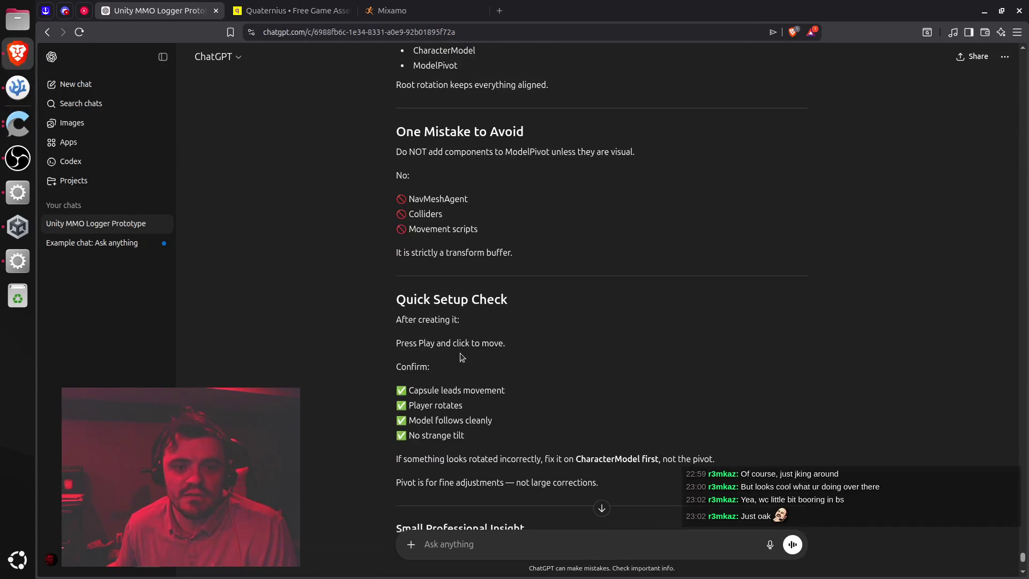
pyautogui.scroll(-2, 460, 352)
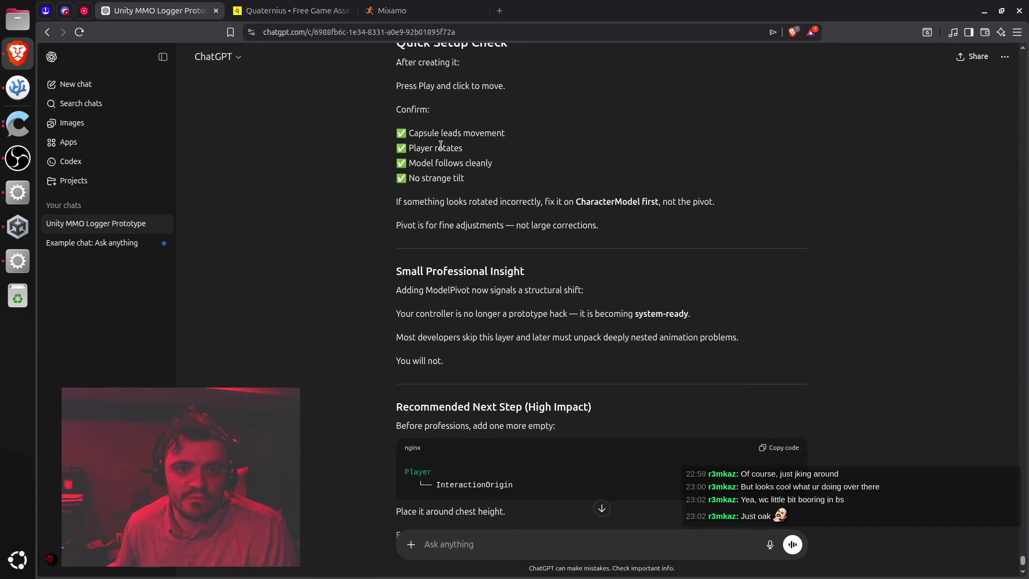
pyautogui.moveTo(410, 132); pyautogui.dragTo(496, 133)
pyautogui.doubleClick(421, 147)
pyautogui.scroll(-2, 429, 152)
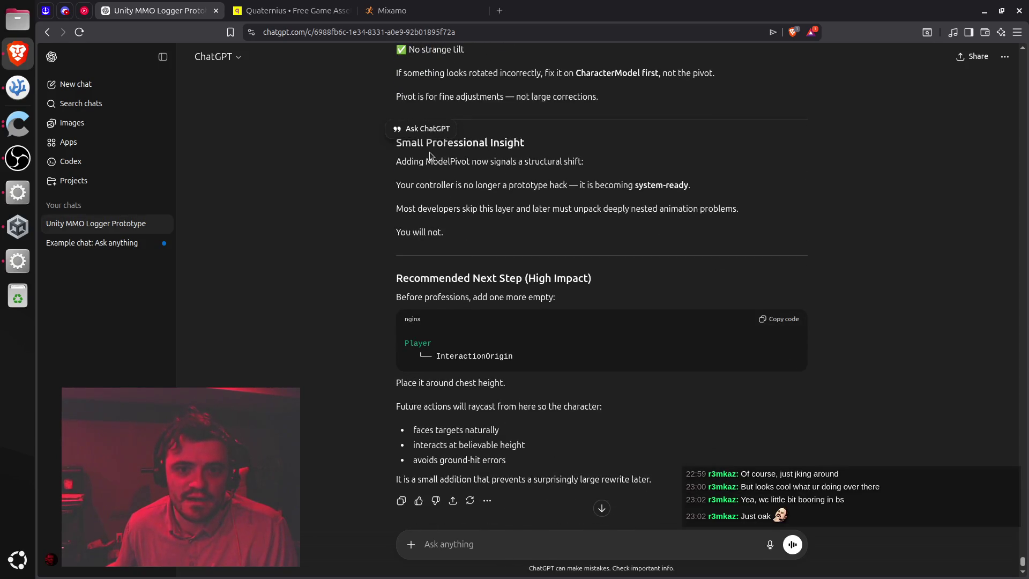
pyautogui.tripleClick(415, 162)
pyautogui.tripleClick(442, 184)
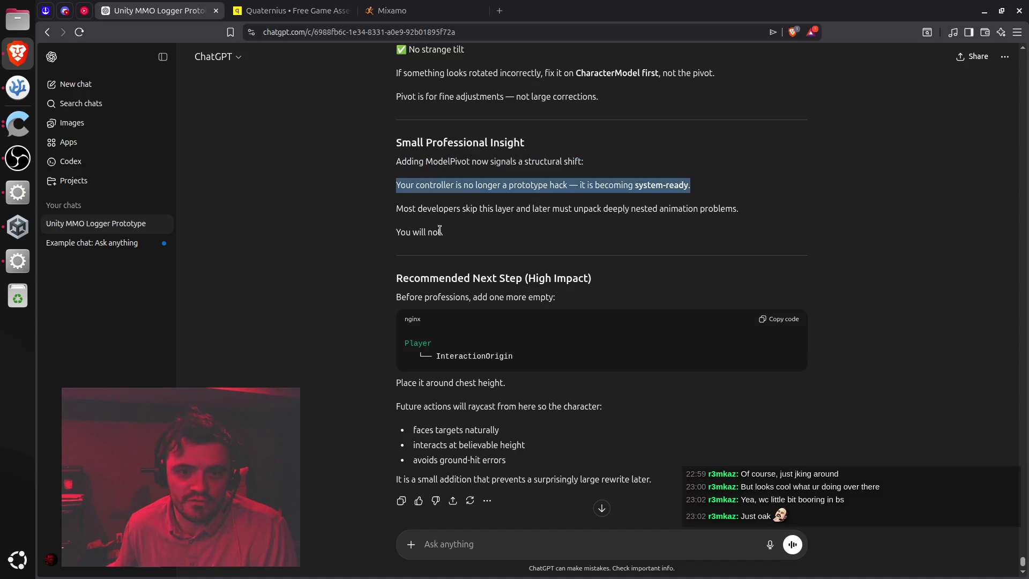
pyautogui.keyDown('shift'); pyautogui.click(439, 231); pyautogui.keyUp('shift')
pyautogui.click(438, 234)
pyautogui.scroll(-1, 461, 232)
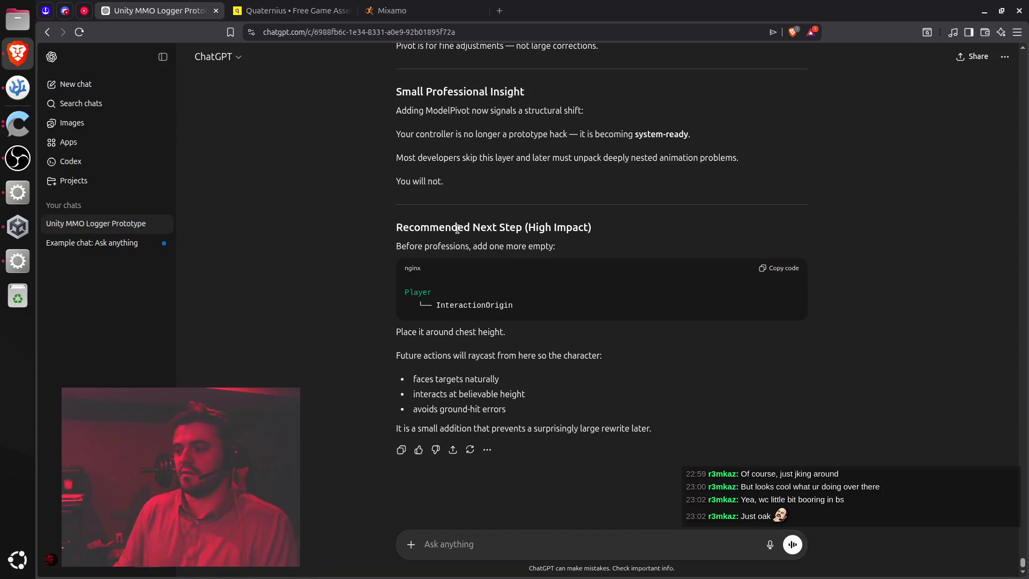
pyautogui.hotkey('alt', 'Tab')
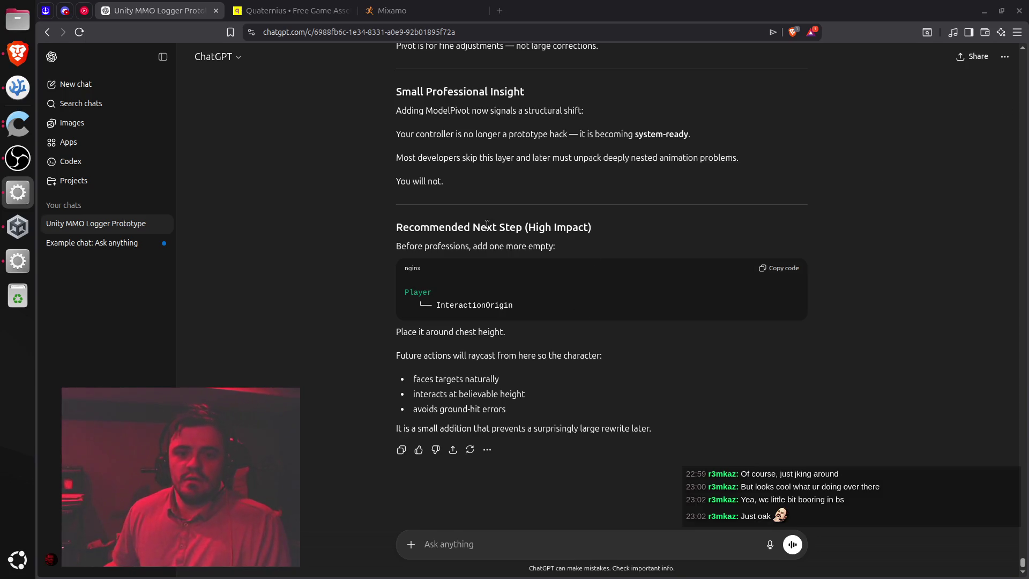
# Review ChatGPT's Recommended Next Step about adding one more empty, InteractionOrigin, at chest height
pyautogui.tripleClick(537, 229)
pyautogui.click(490, 233)
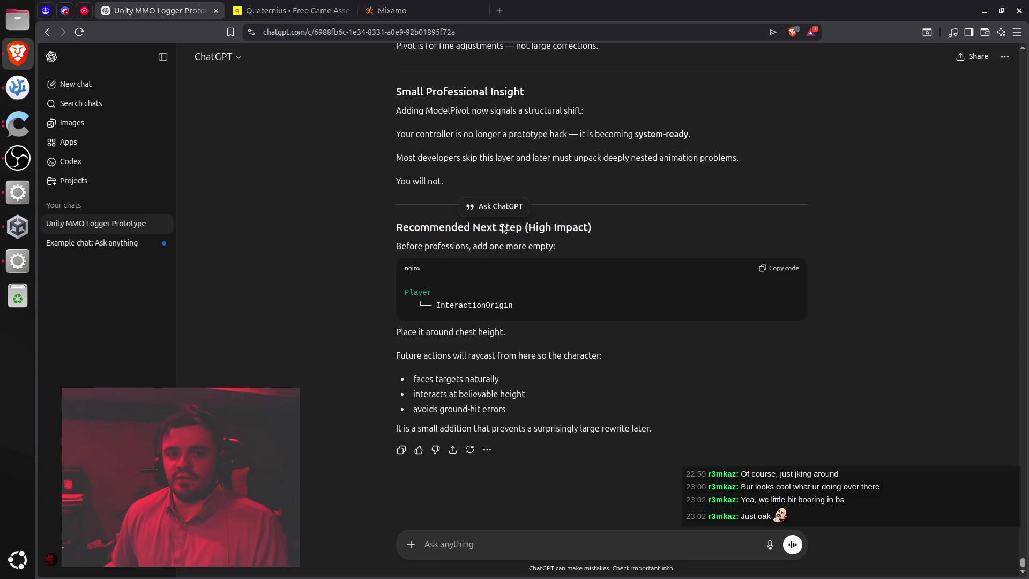
pyautogui.hotkey('alt', 'Tab')
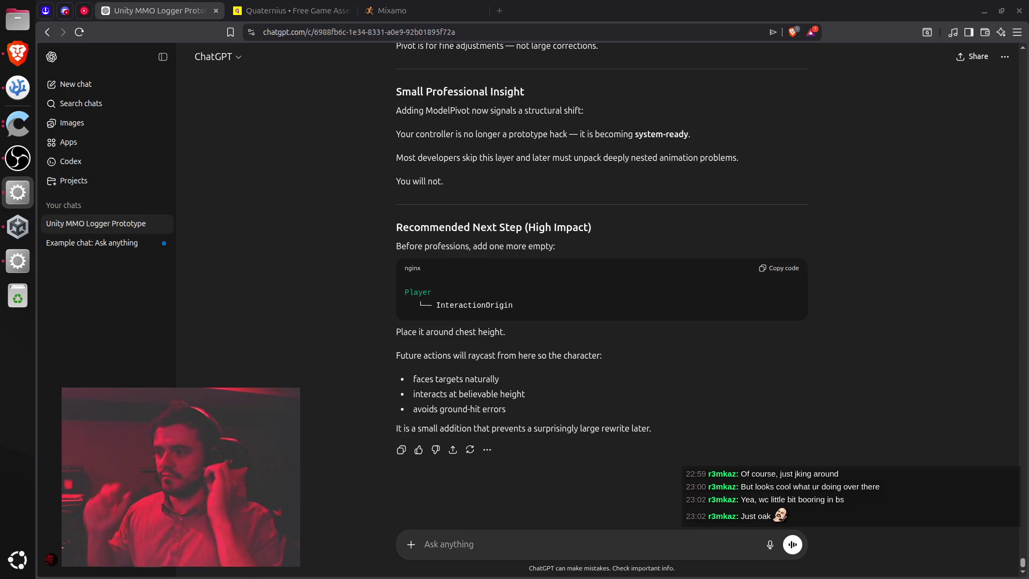
pyautogui.click(671, 370)
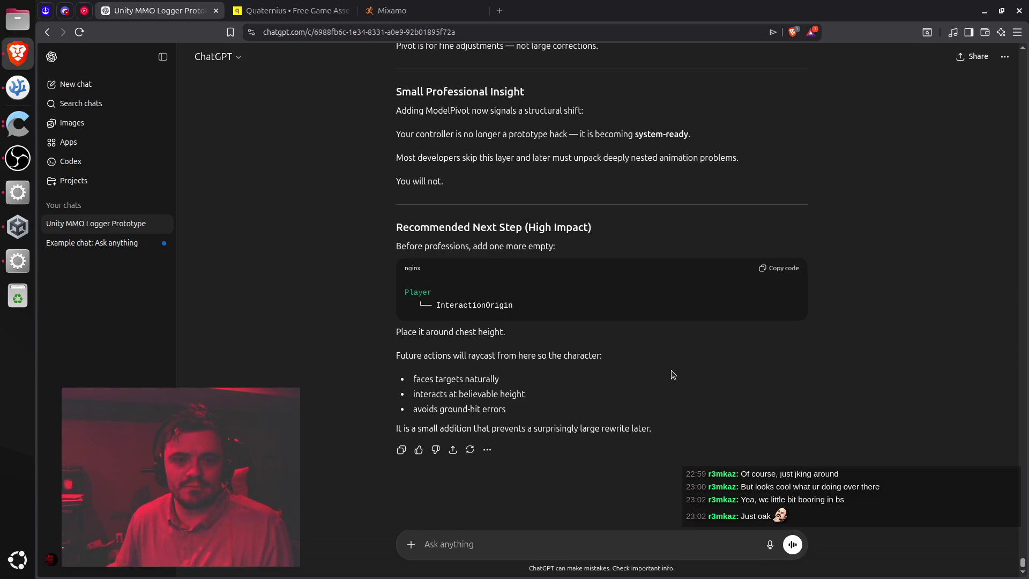
pyautogui.hotkey('alt', 'Tab')
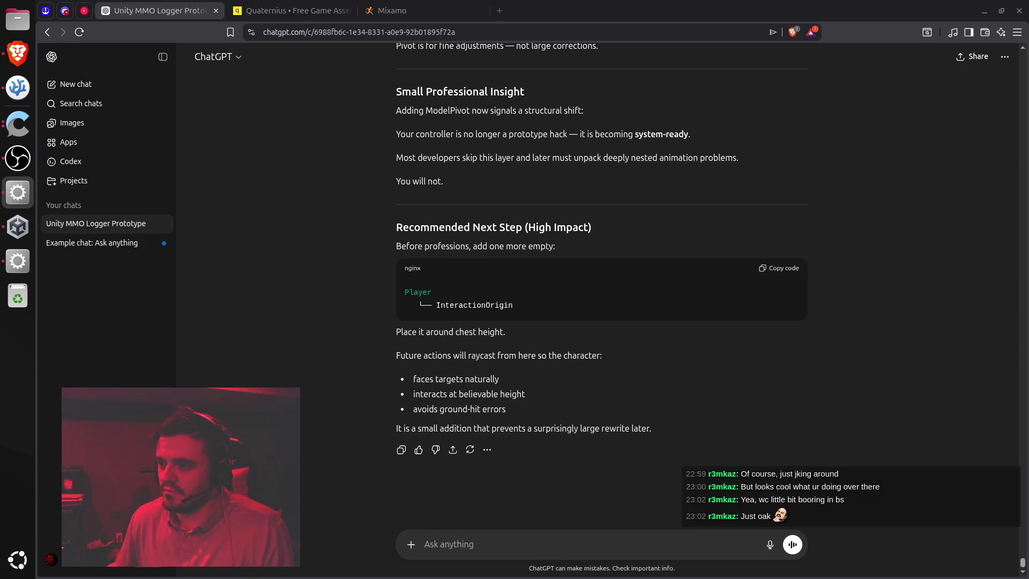
pyautogui.click(464, 354)
pyautogui.scroll(2, 495, 361)
pyautogui.scroll(-2, 495, 361)
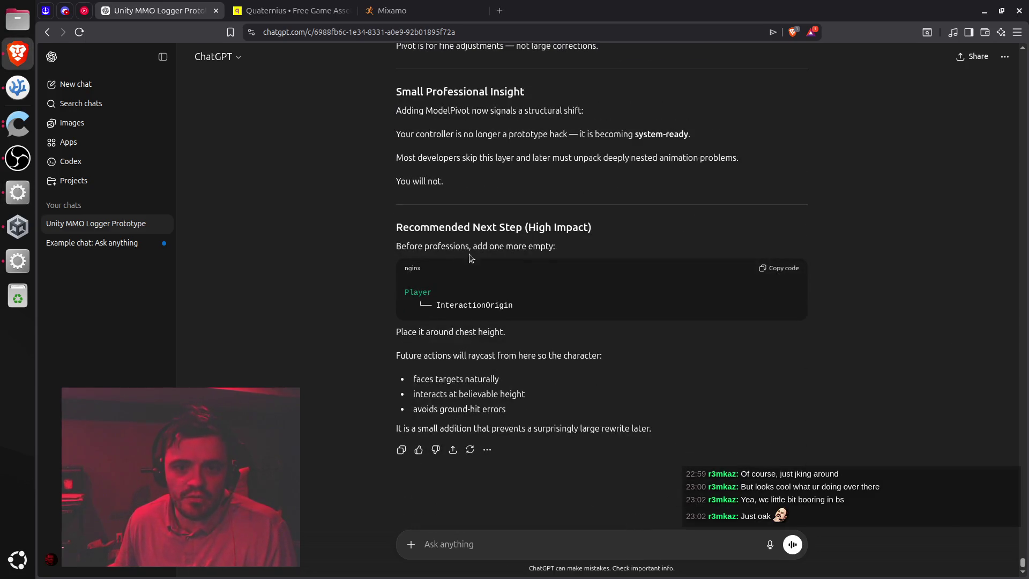
pyautogui.moveTo(435, 246); pyautogui.dragTo(523, 246)
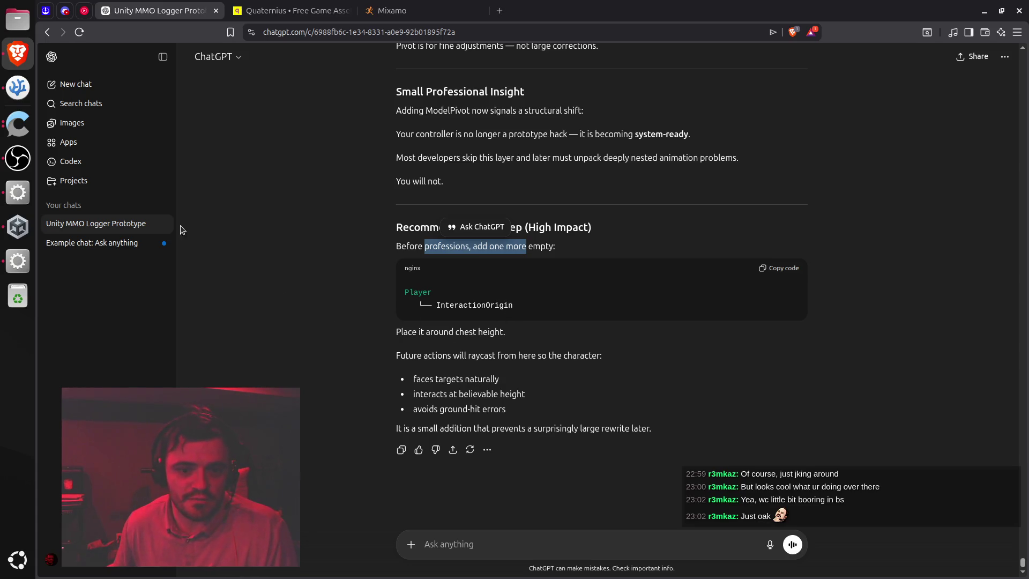
pyautogui.click(17, 261)
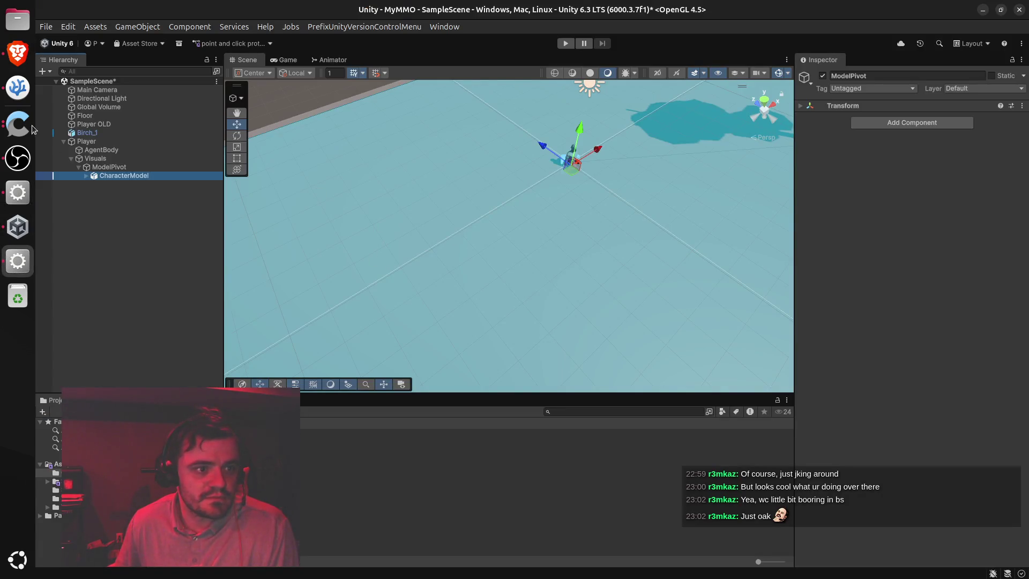
# Add an empty InteractionOrigin child to Player, collapse Visuals, and recheck the ChatGPT advice
pyautogui.click(17, 52)
pyautogui.click(18, 261)
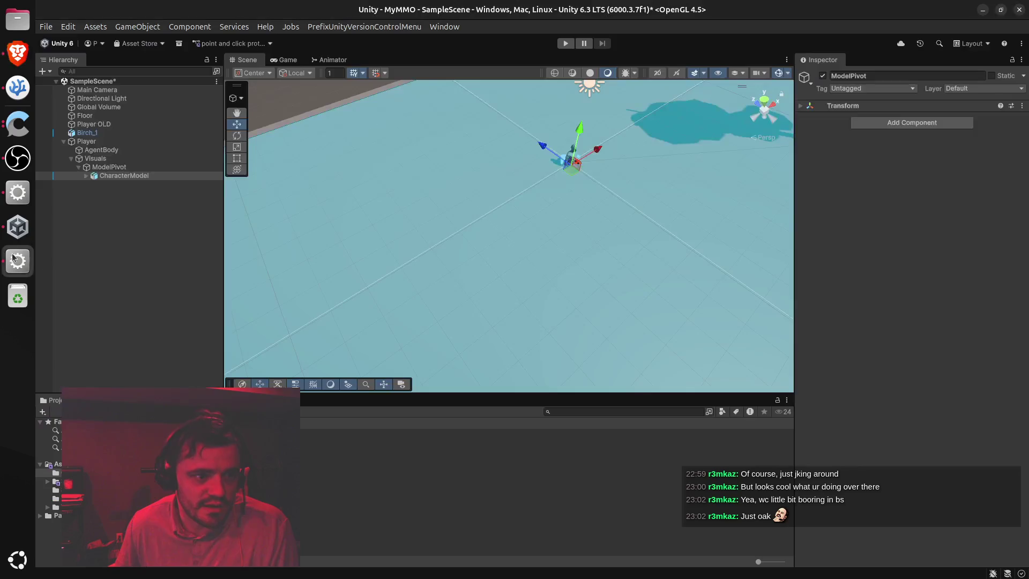
pyautogui.click(96, 144)
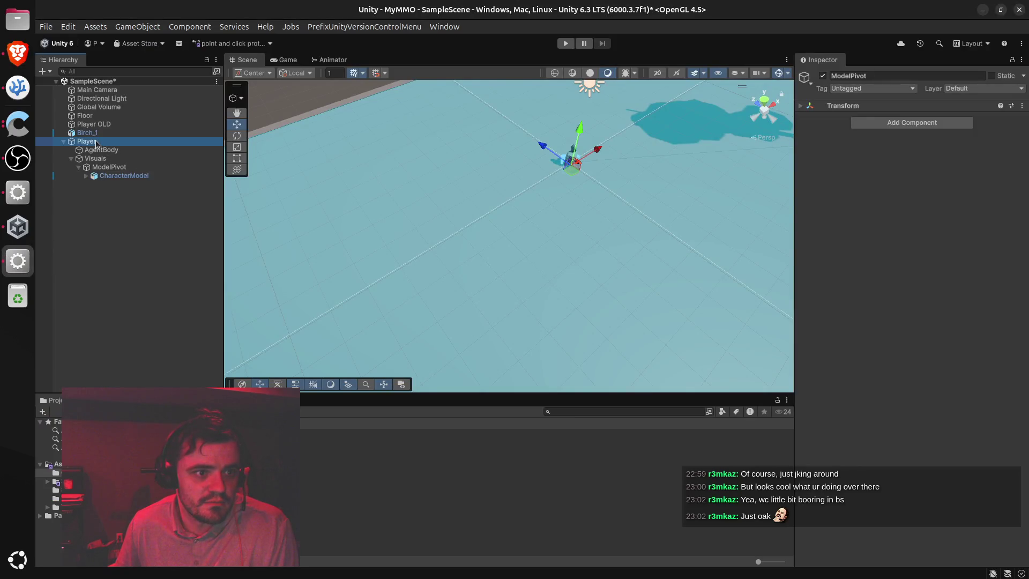
pyautogui.rightClick(96, 144)
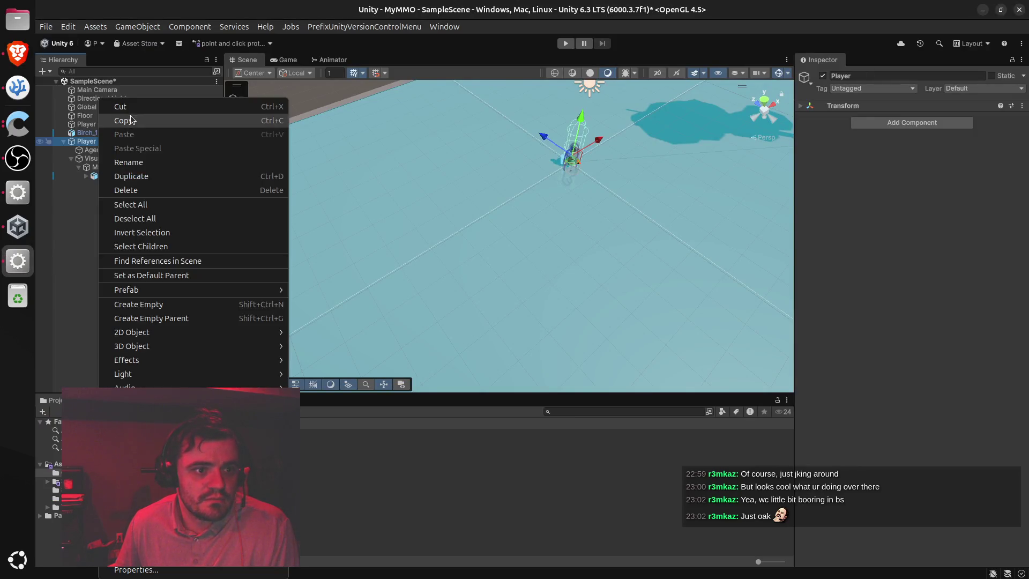
pyautogui.click(173, 306)
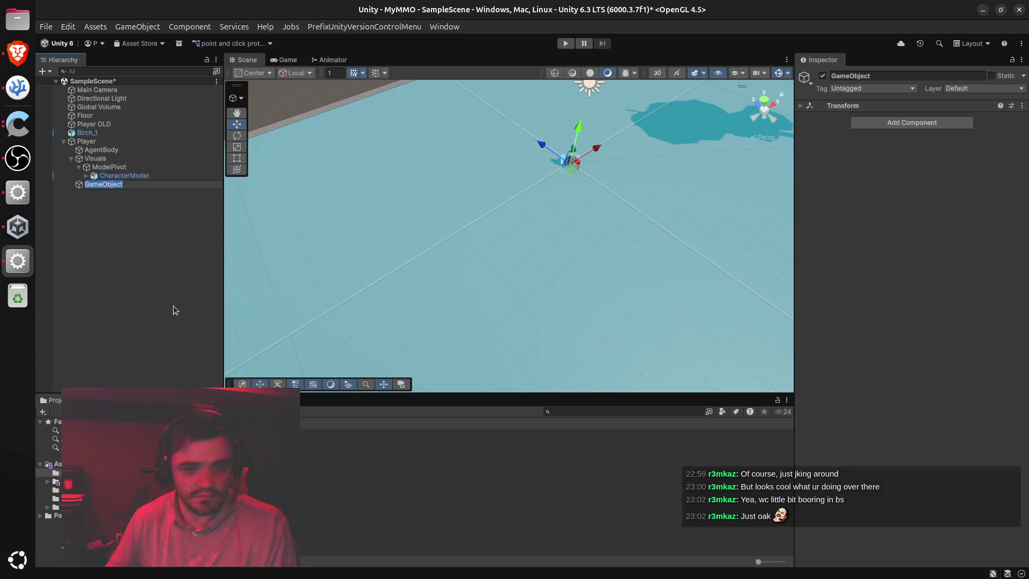
pyautogui.write('Interac')
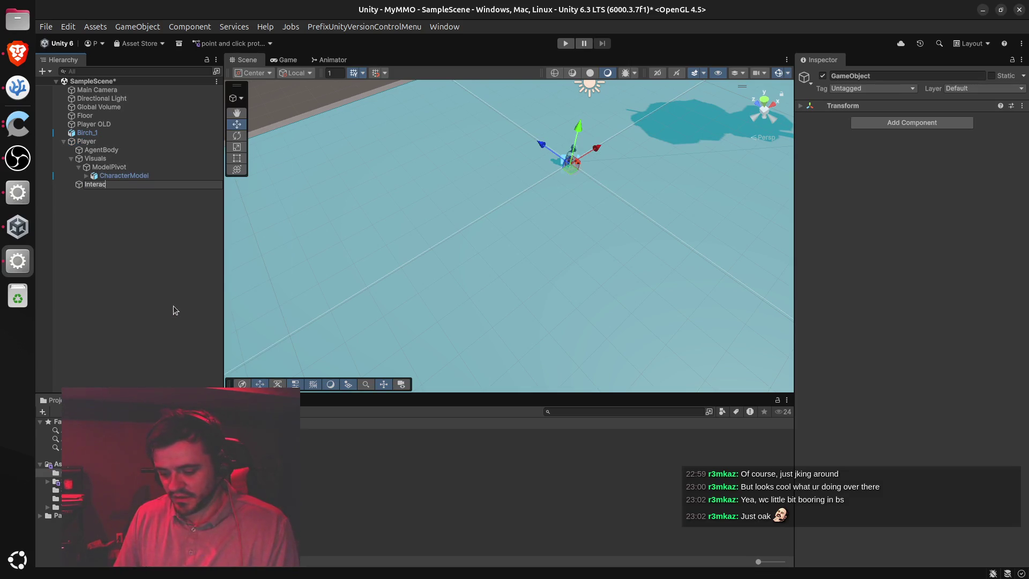
pyautogui.write('tionOrigin')
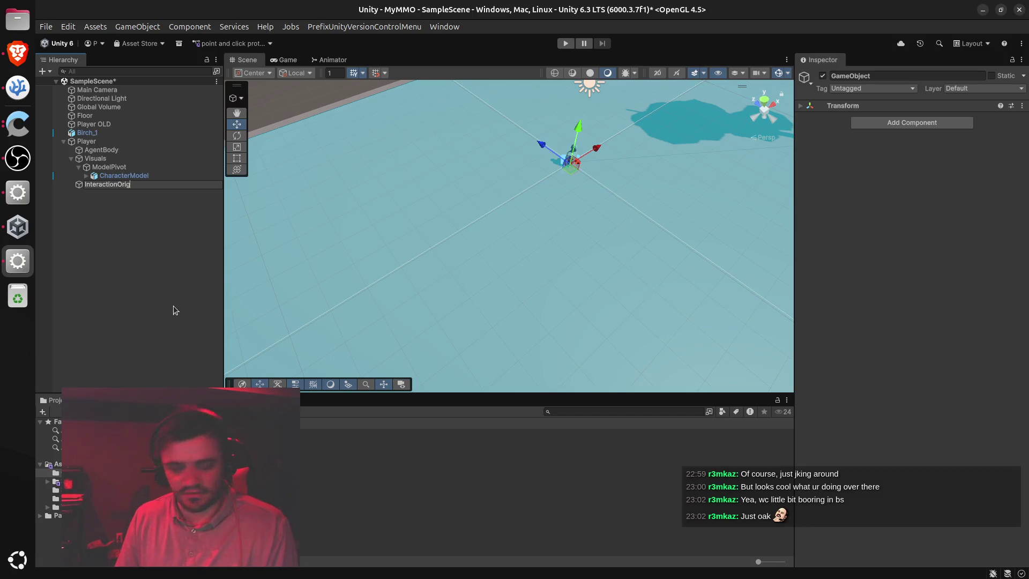
pyautogui.press('Return')
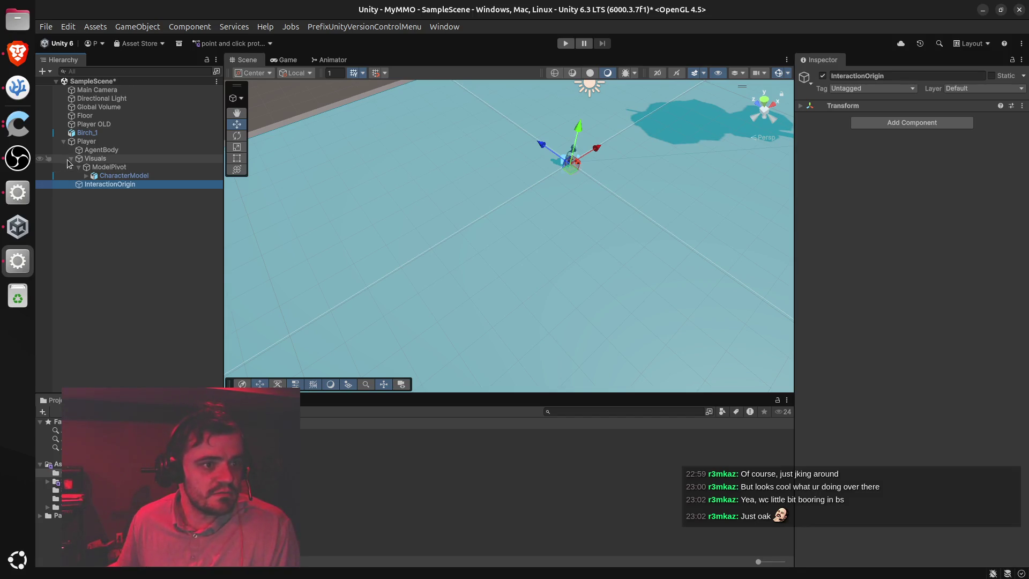
pyautogui.click(71, 159)
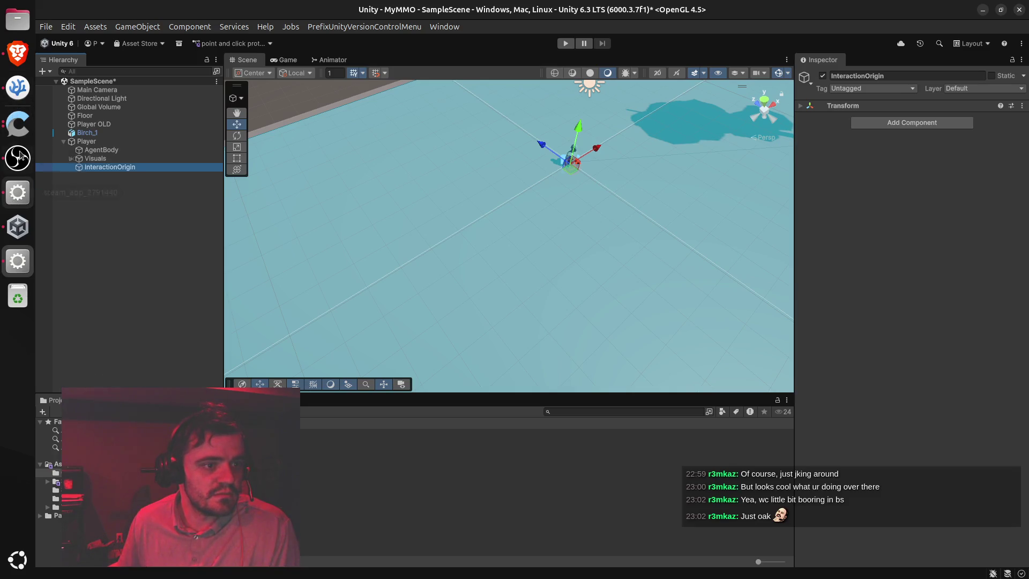
pyautogui.click(18, 52)
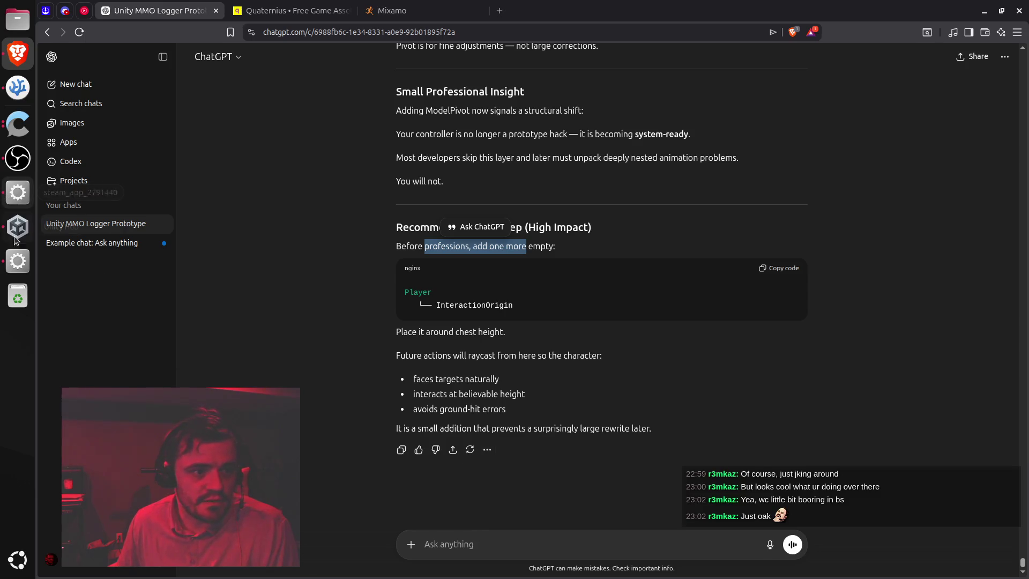
pyautogui.click(17, 261)
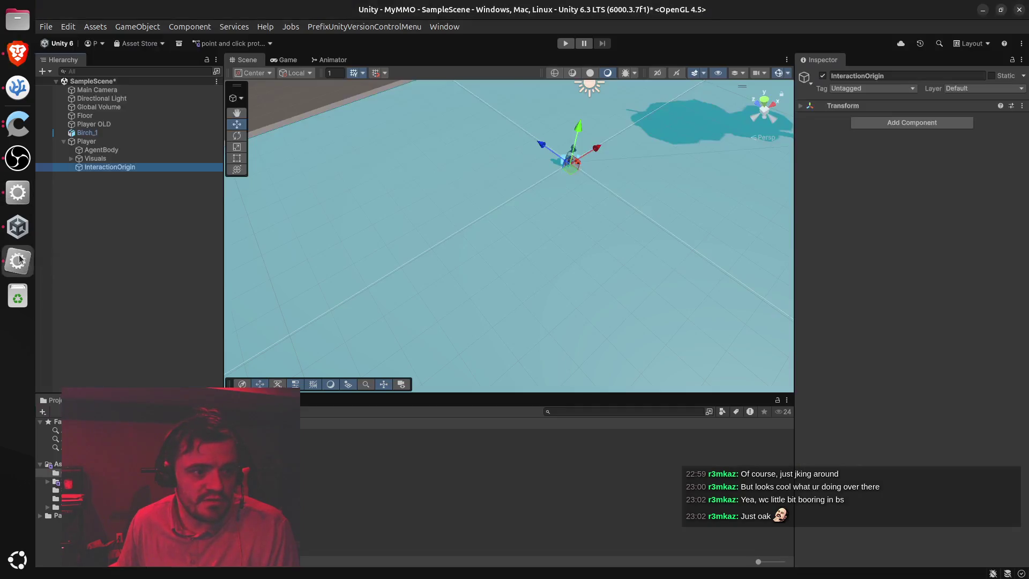
# Set the Player's Transform Position Y to 1 and orbit the scene to check it
pyautogui.click(102, 141)
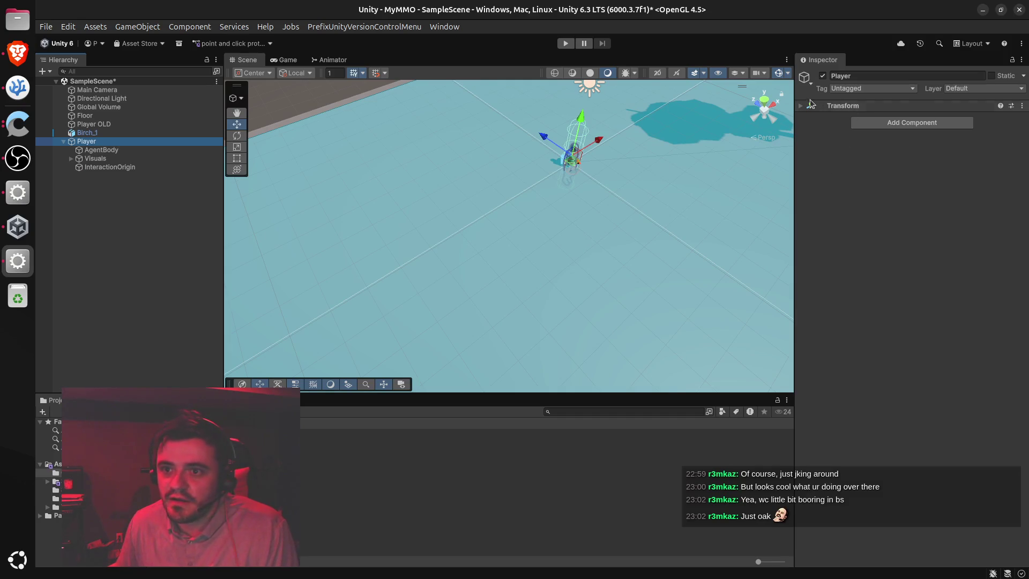
pyautogui.click(800, 106)
pyautogui.click(965, 118)
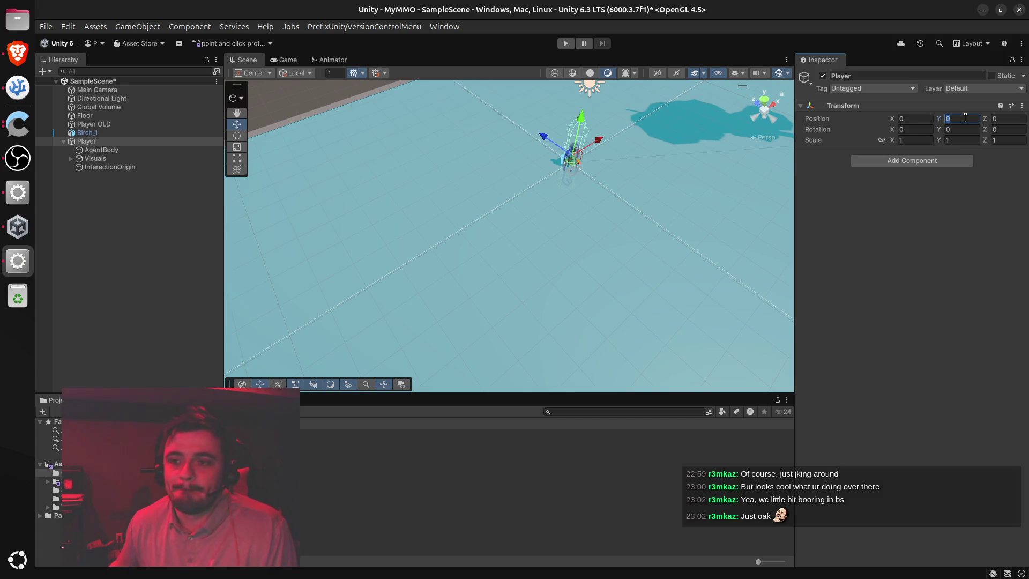
pyautogui.write('1')
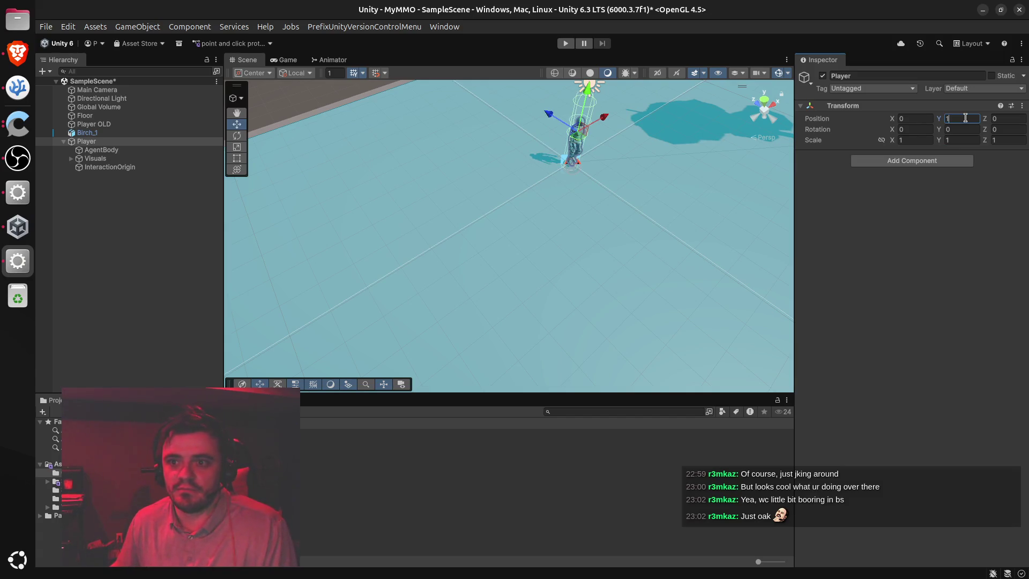
pyautogui.scroll(5, 616, 175)
pyautogui.scroll(-5, 616, 176)
pyautogui.moveTo(639, 153)
pyautogui.mouseDown()
pyautogui.moveTo(648, 101)
pyautogui.moveTo(602, 76)
pyautogui.moveTo(603, 91)
pyautogui.mouseUp()
# Raise the Player's Position Y to 1.5, deselect it, and enter Play mode
pyautogui.click(964, 118)
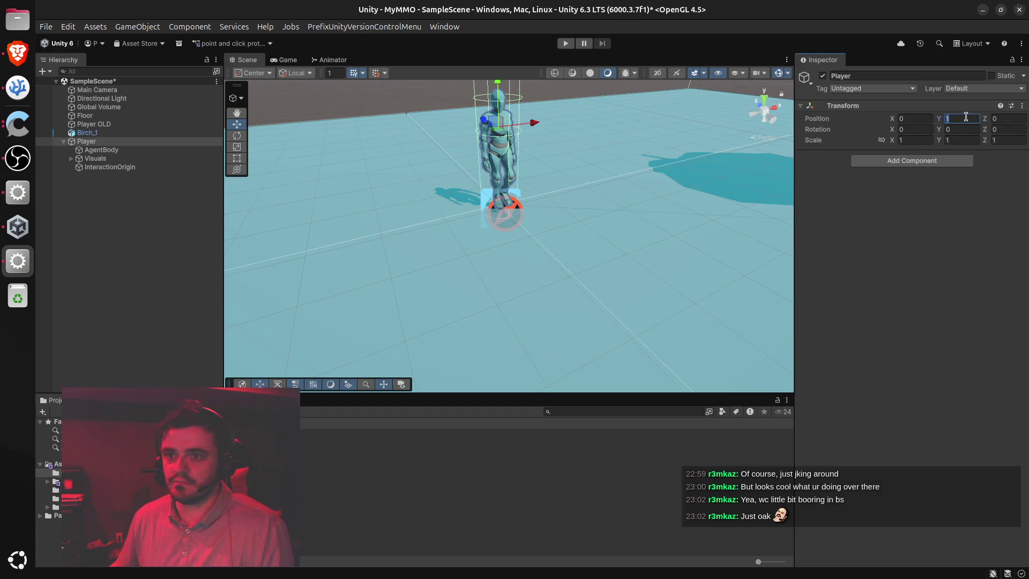
pyautogui.write('1.5')
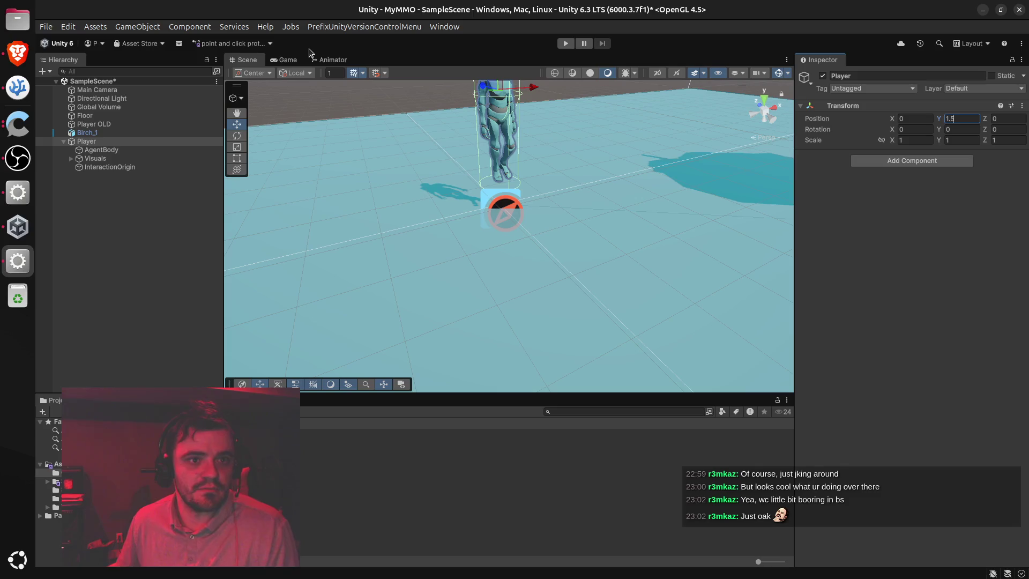
pyautogui.click(178, 256)
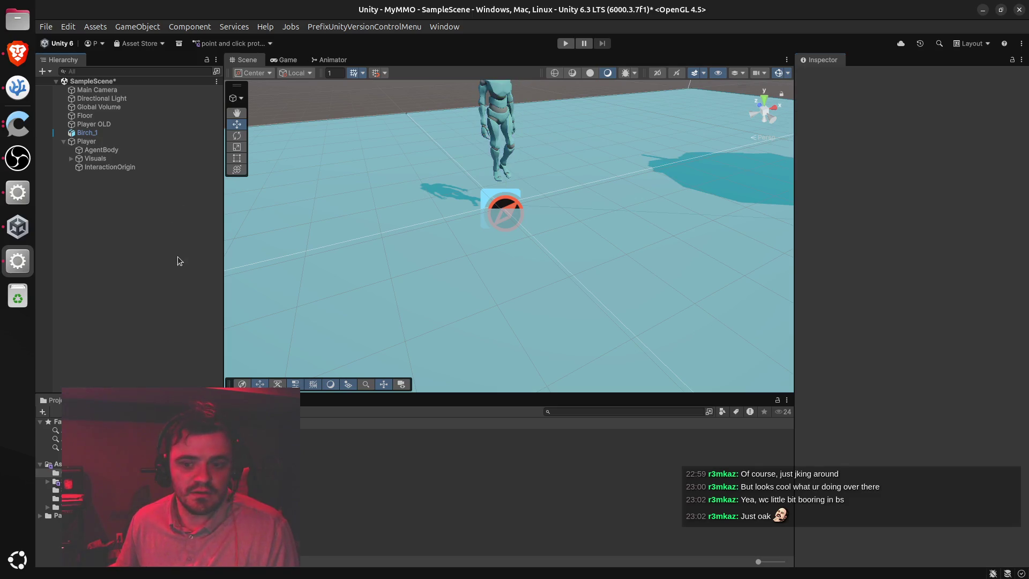
pyautogui.click(565, 44)
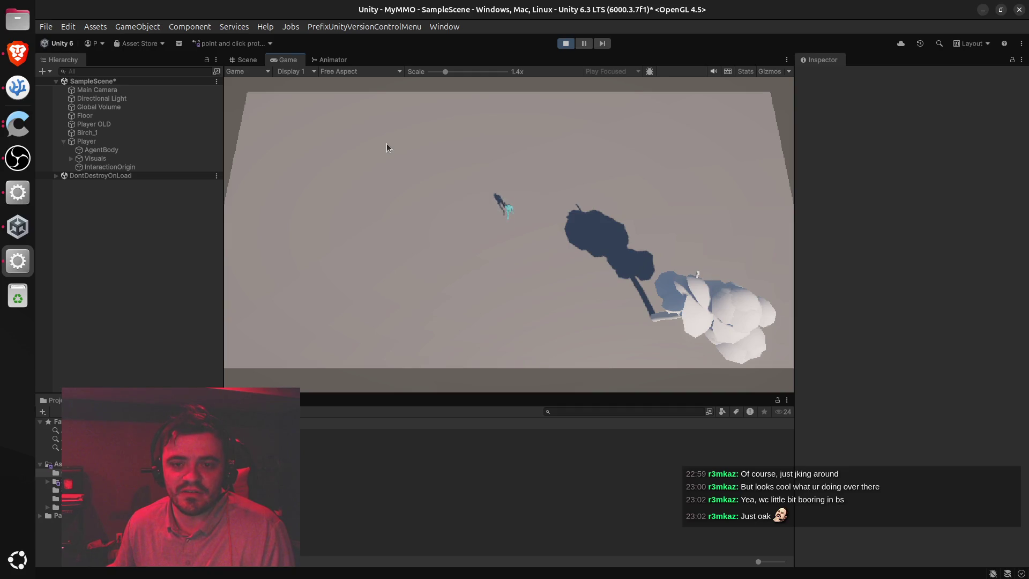
pyautogui.click(565, 43)
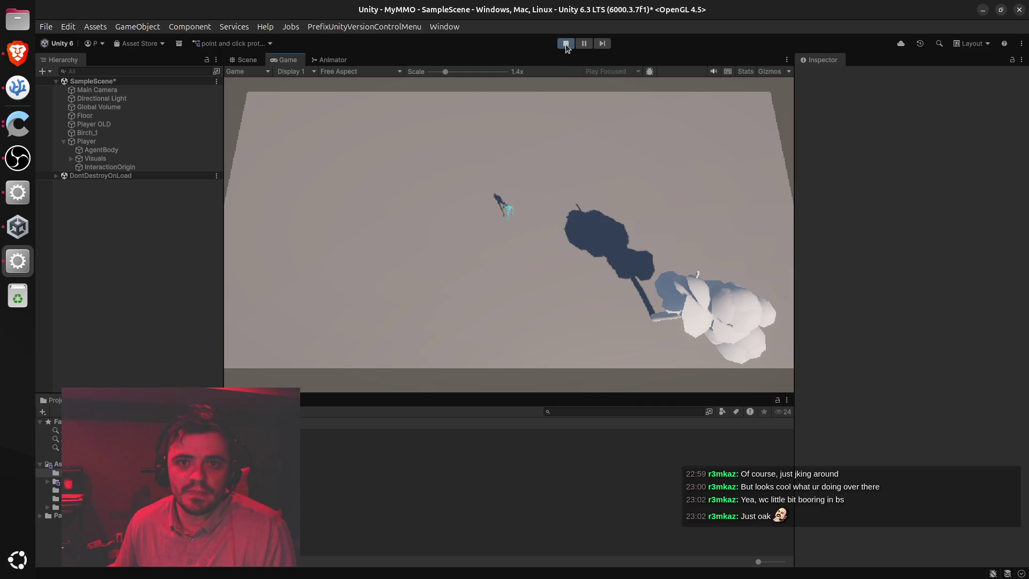
pyautogui.click(242, 60)
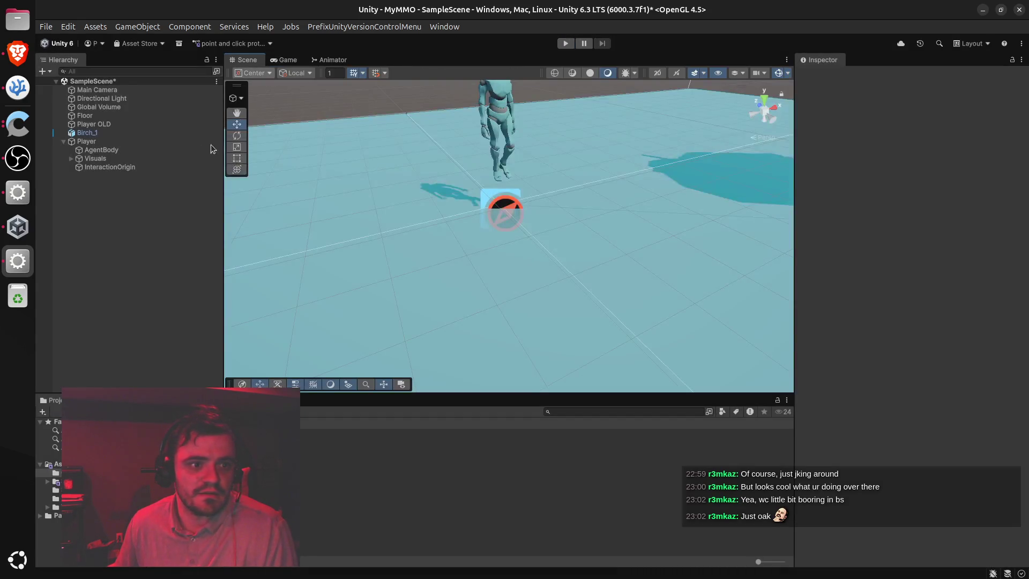
# Compare Player OLD with the new Player and inspect AgentBody's components
pyautogui.click(91, 123)
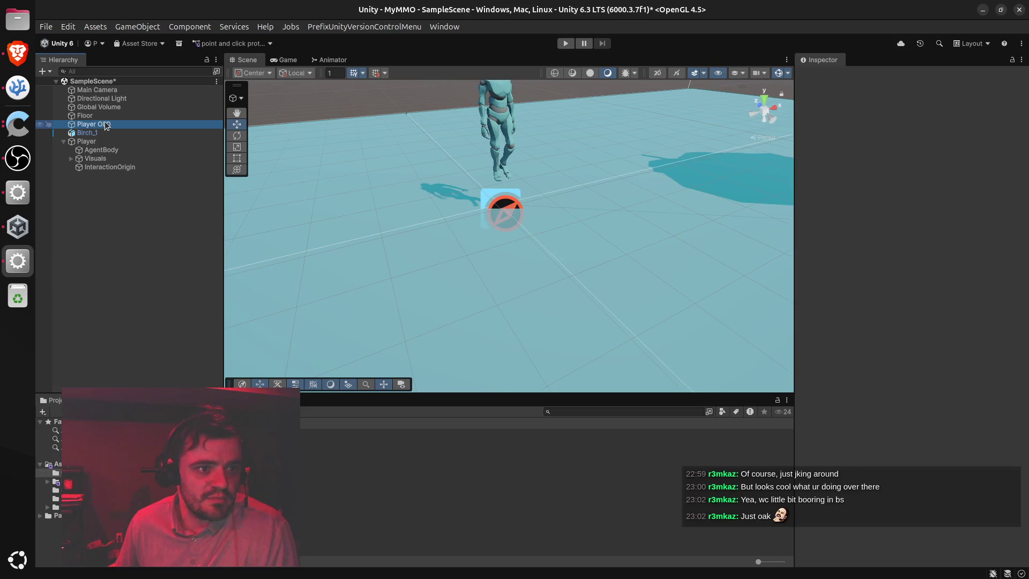
pyautogui.rightClick(107, 124)
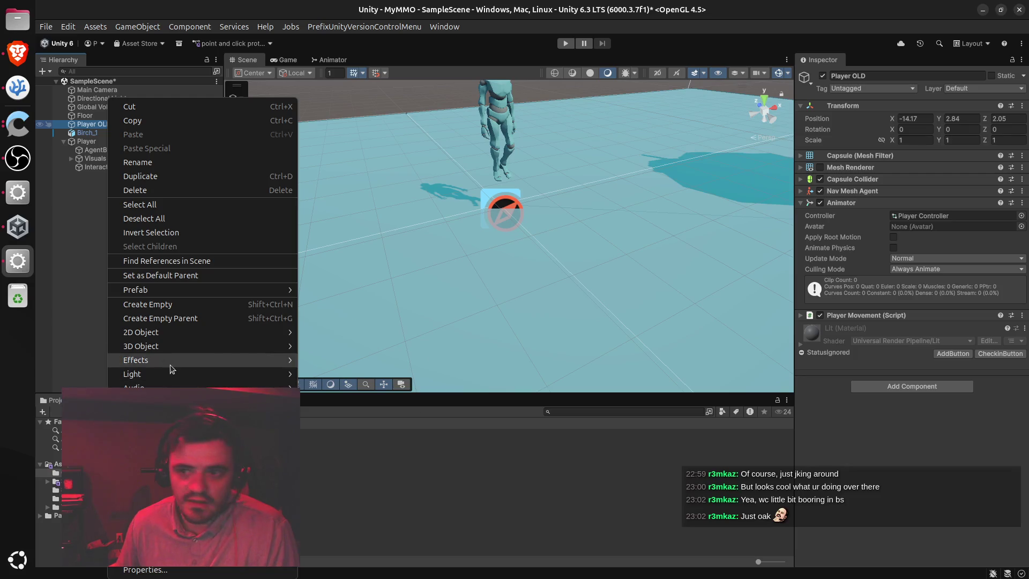
pyautogui.moveTo(161, 359)
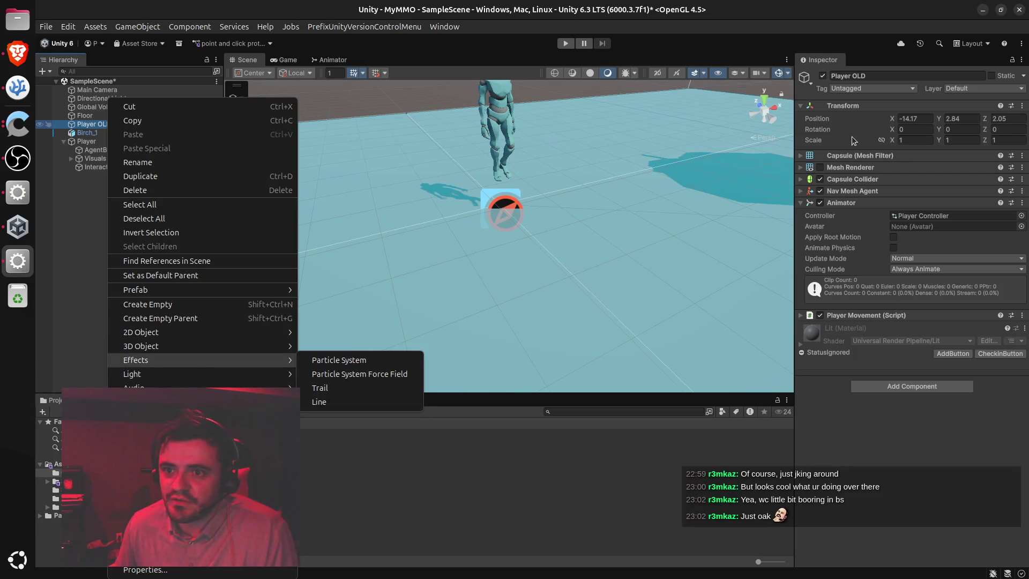
pyautogui.click(827, 223)
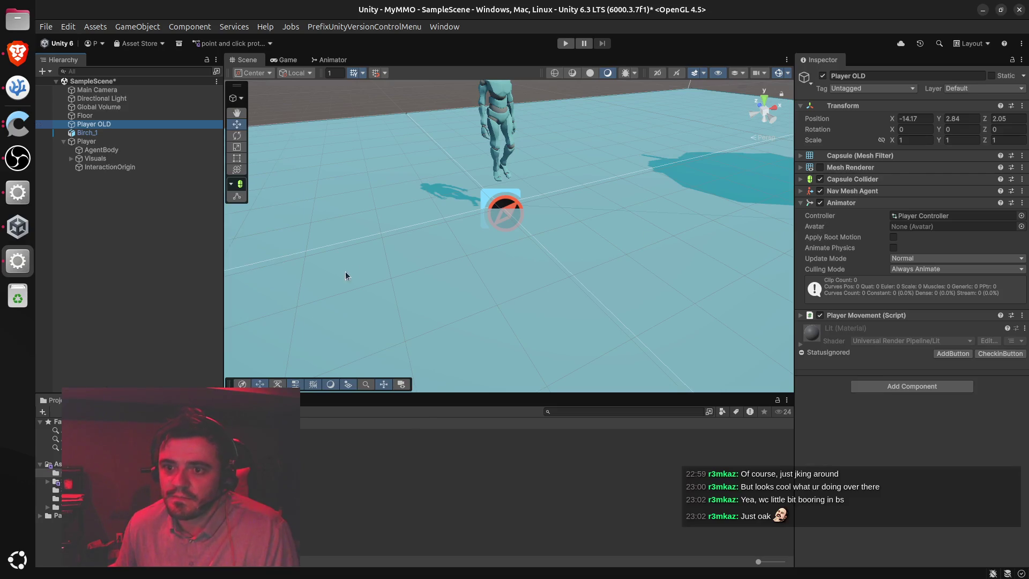
pyautogui.click(102, 142)
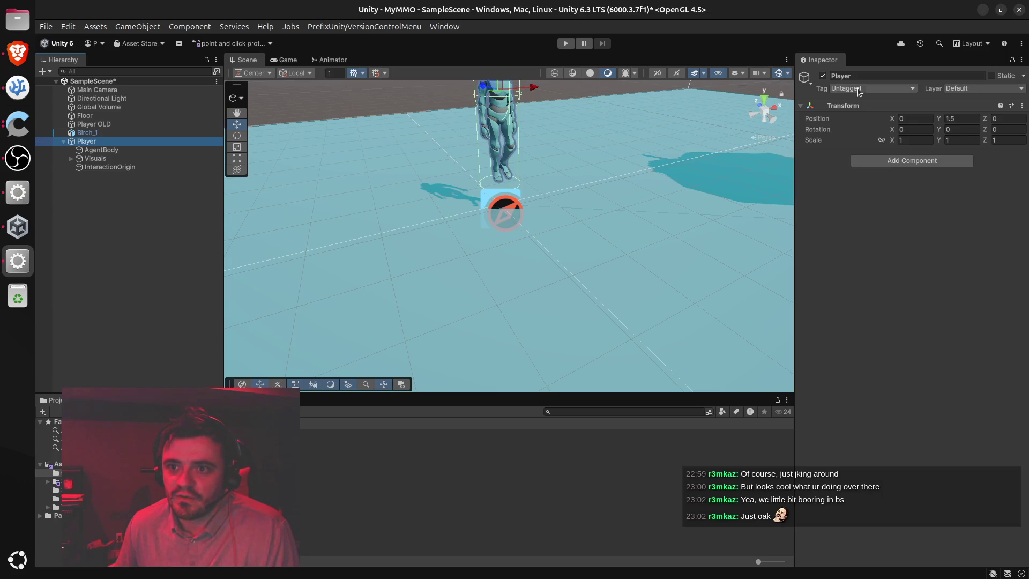
pyautogui.click(800, 107)
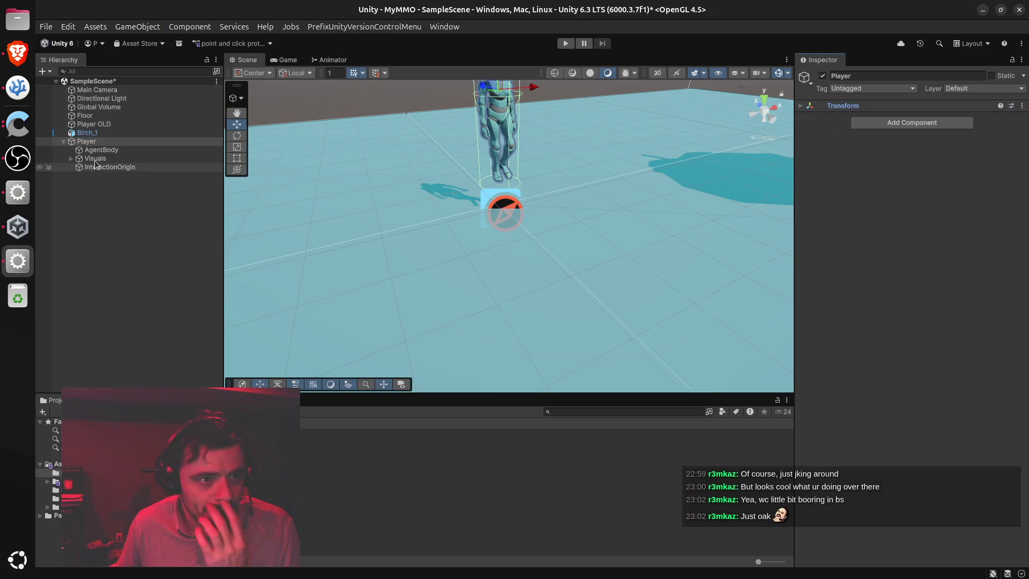
pyautogui.click(128, 150)
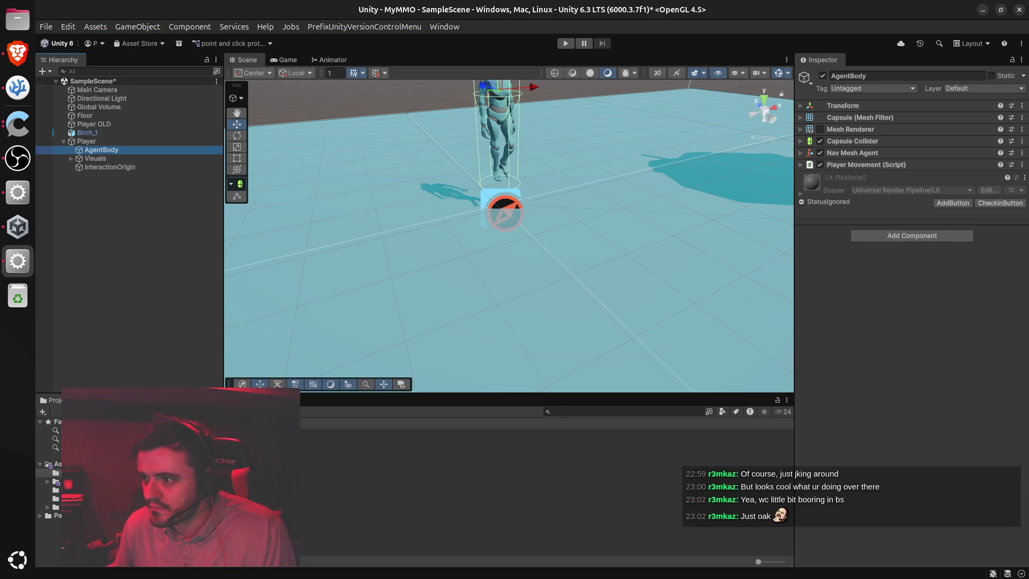
pyautogui.hotkey('alt', 'Tab')
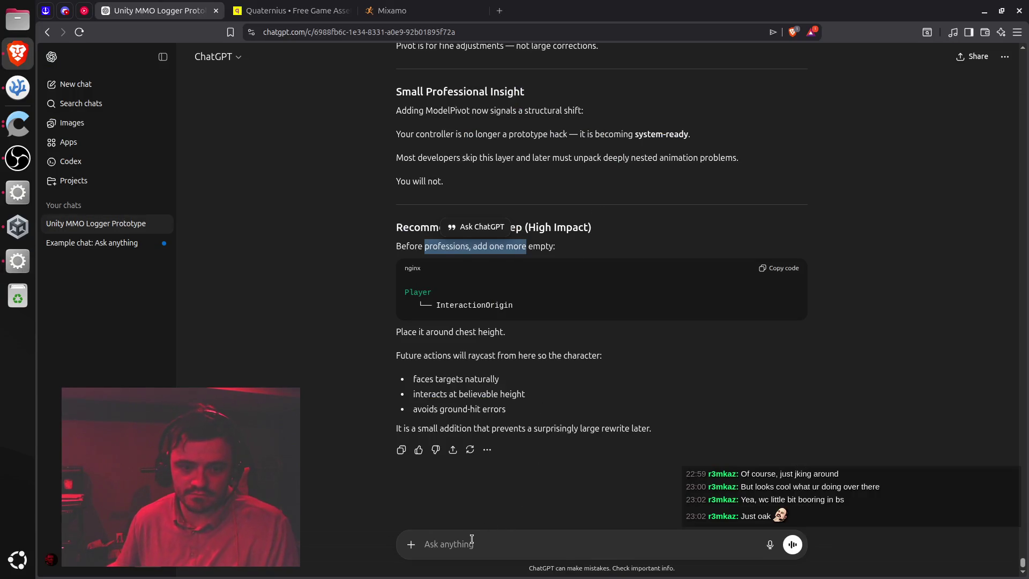
# Ask ChatGPT why the Player no longer moves despite having the right hierarchy
pyautogui.click(471, 539)
pyautogui.write('hm we m')
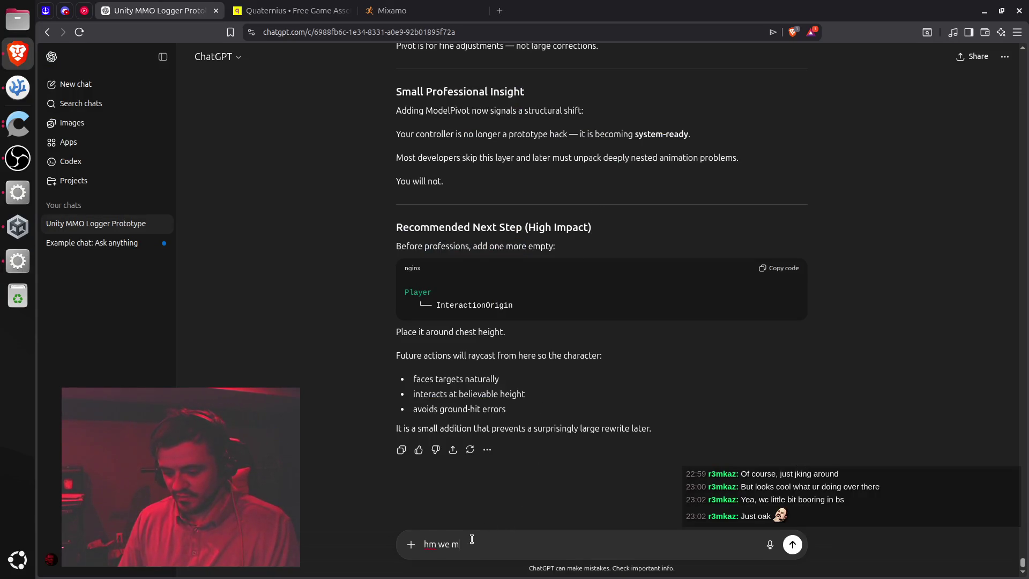
pyautogui.write('ust have missed something, the player has the r')
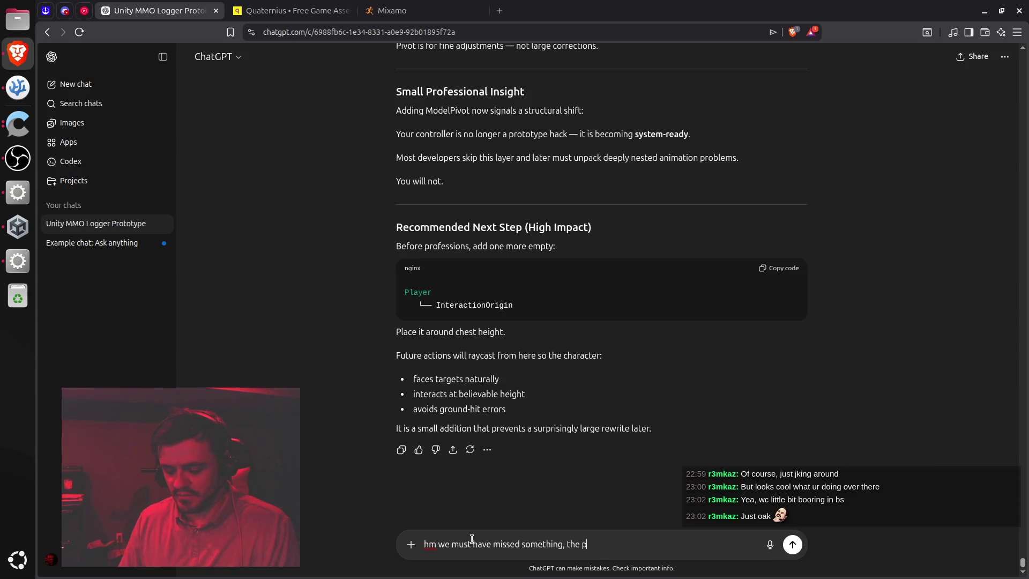
pyautogui.write("ight hierarchy but doesn't mo")
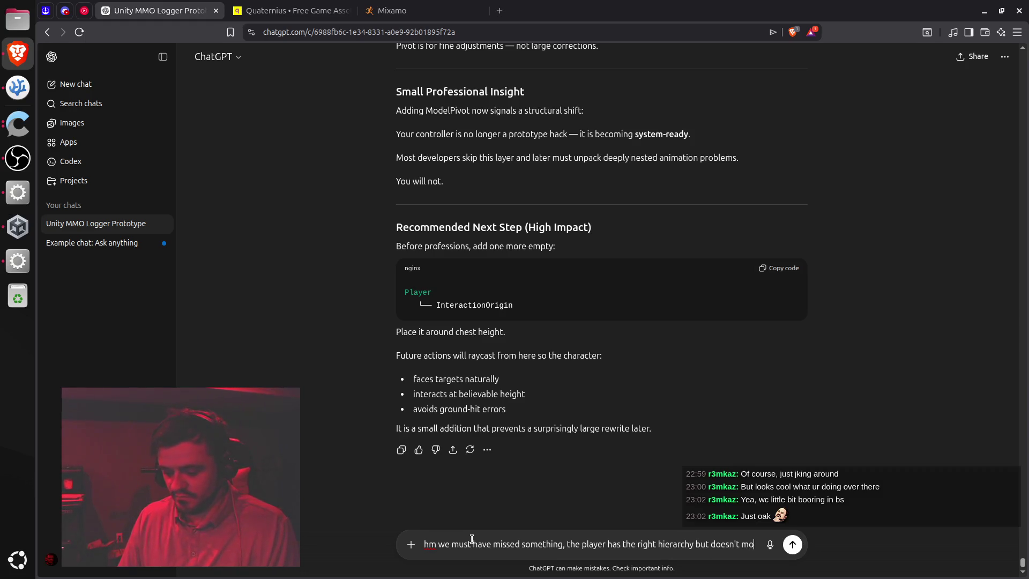
pyautogui.write('ve now. I think')
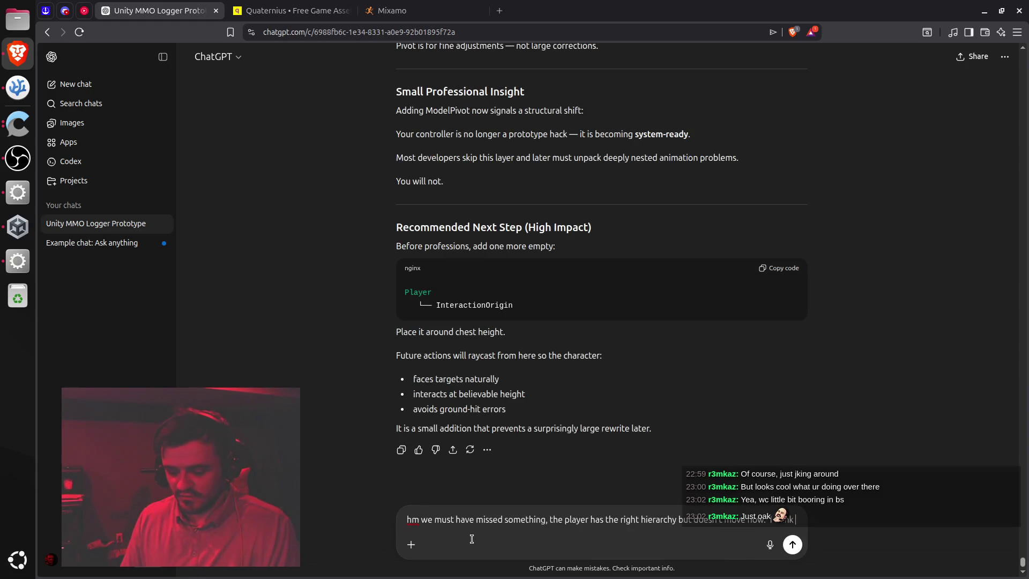
pyautogui.write(' I missed attaching the c')
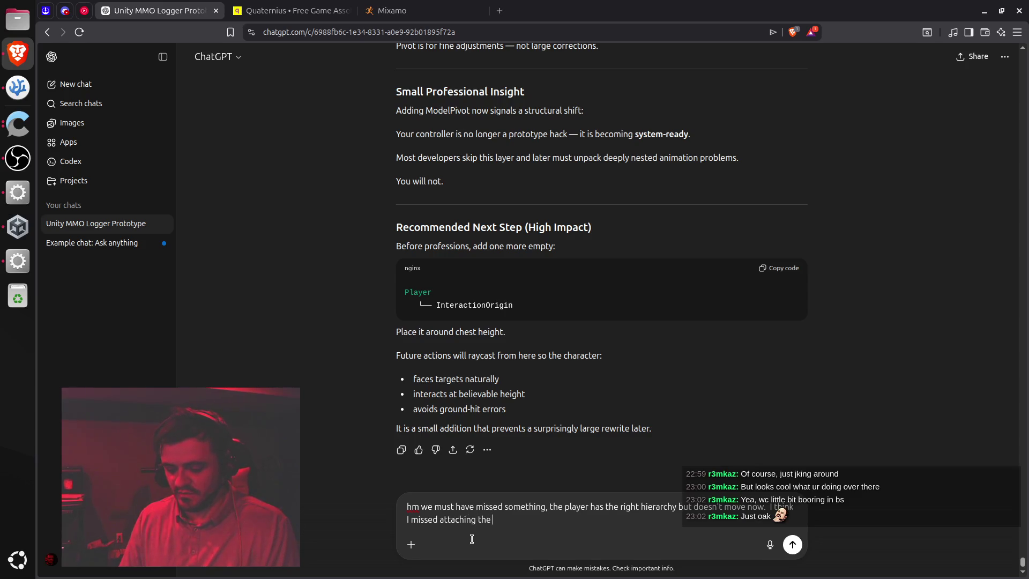
pyautogui.write('ontroller?')
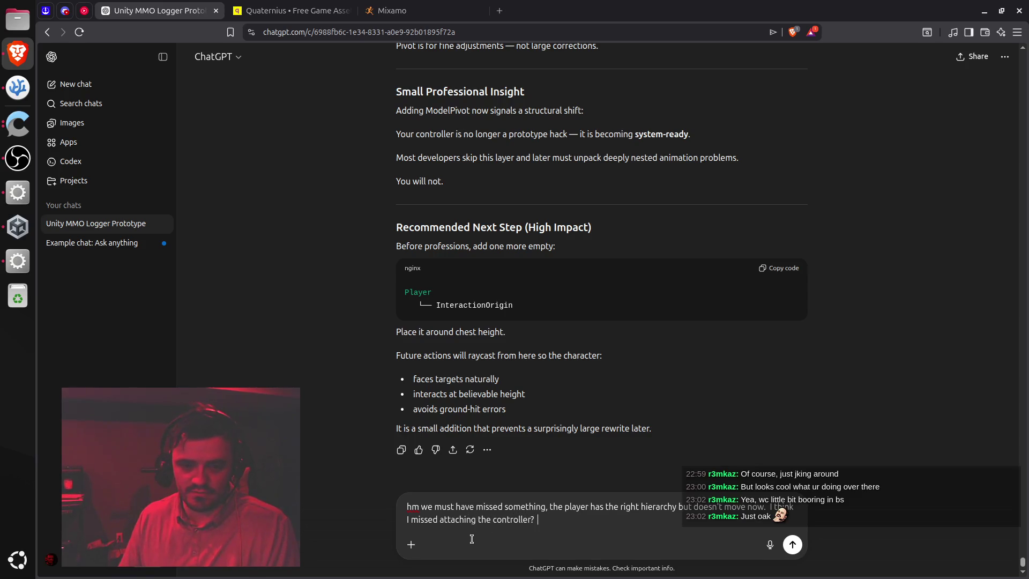
pyautogui.press('Return')
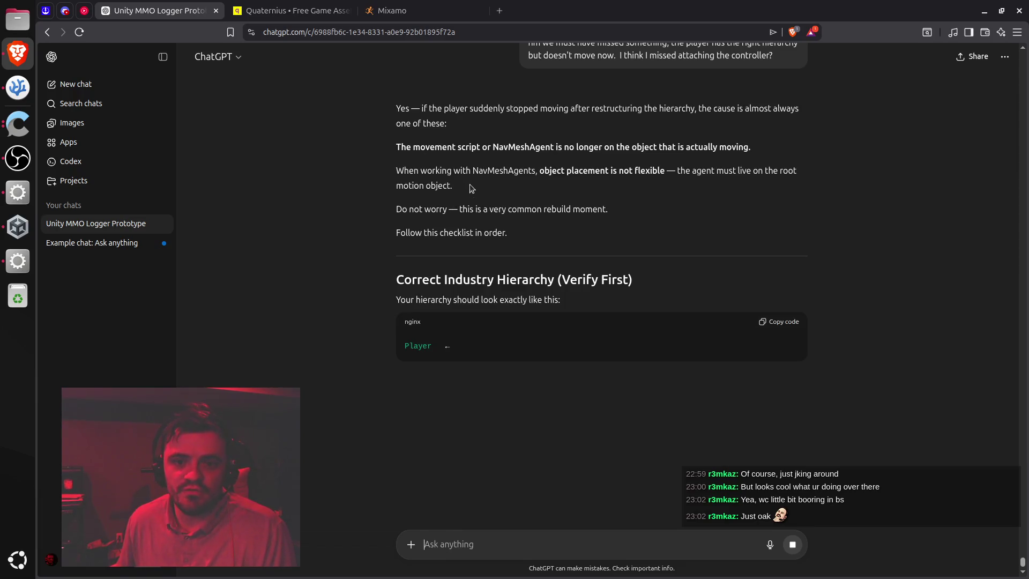
# Read ChatGPT's explanation that NavMeshAgent belongs on the Player root rather than AgentBody
pyautogui.doubleClick(503, 151)
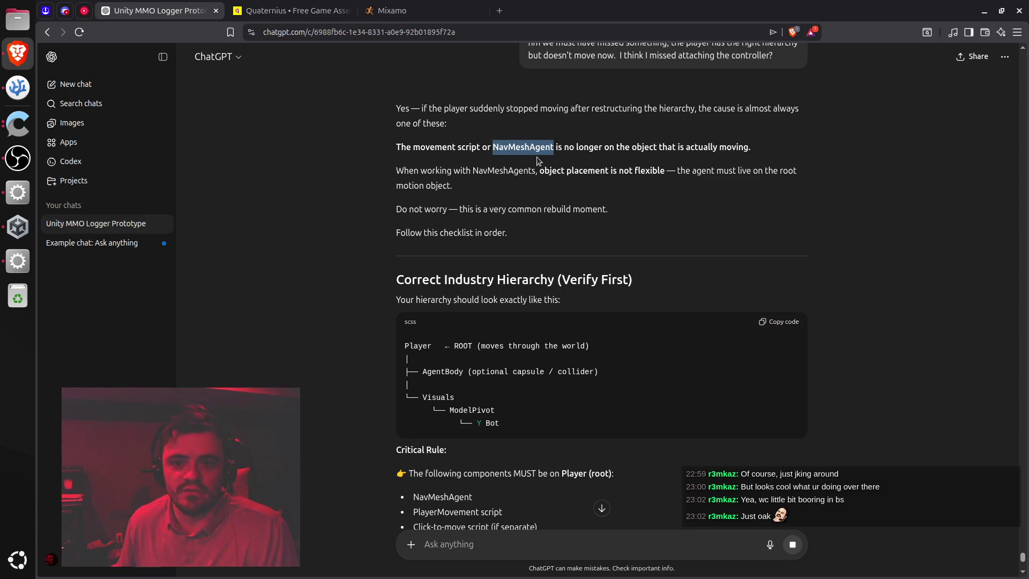
pyautogui.click(435, 170)
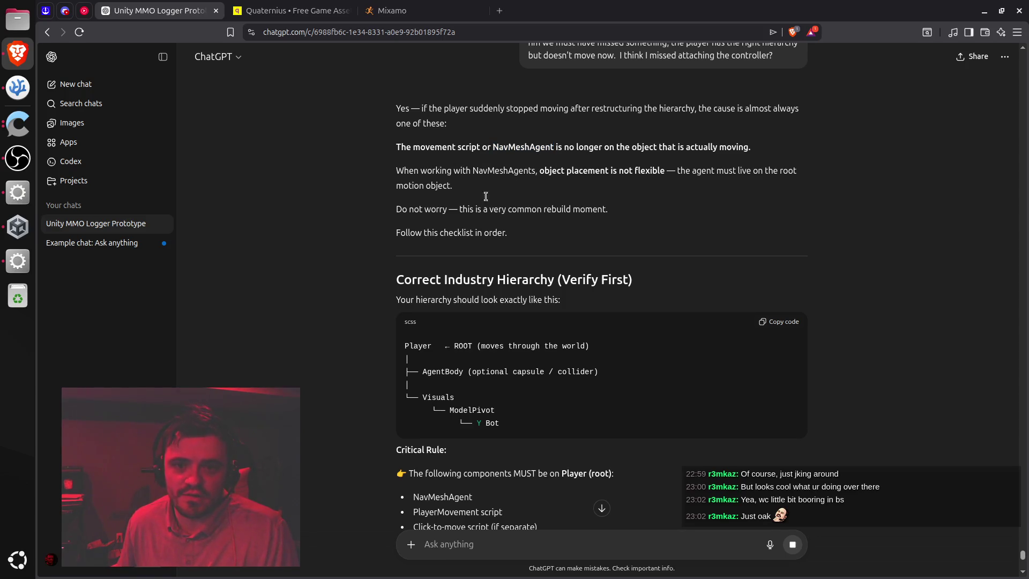
pyautogui.moveTo(540, 171); pyautogui.dragTo(646, 172)
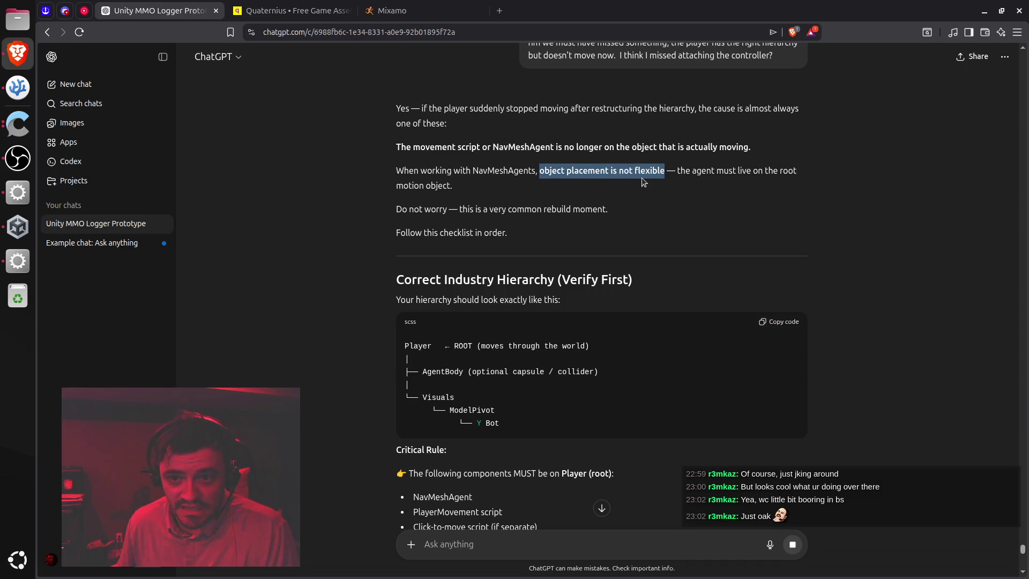
pyautogui.doubleClick(683, 170)
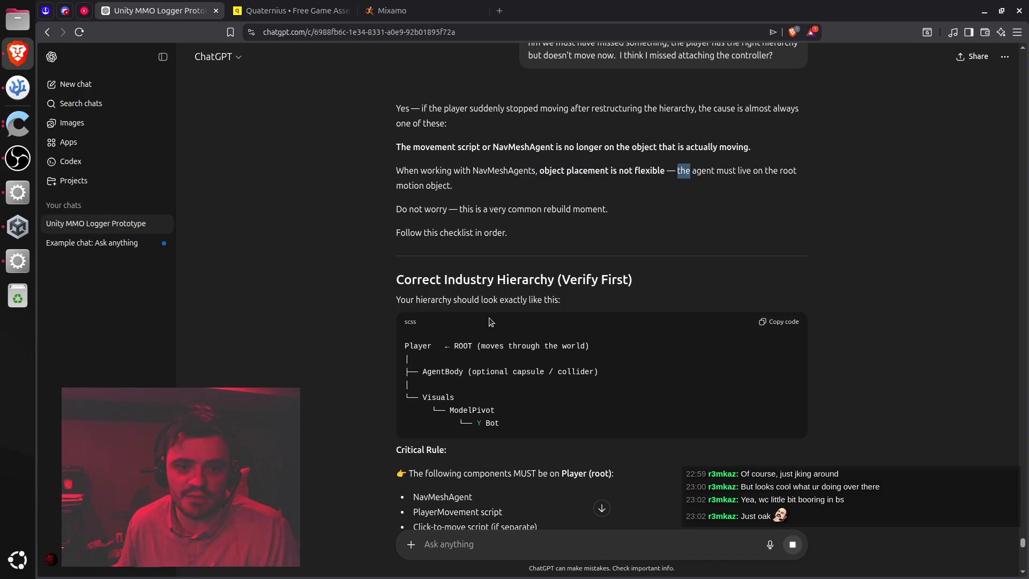
pyautogui.doubleClick(419, 345)
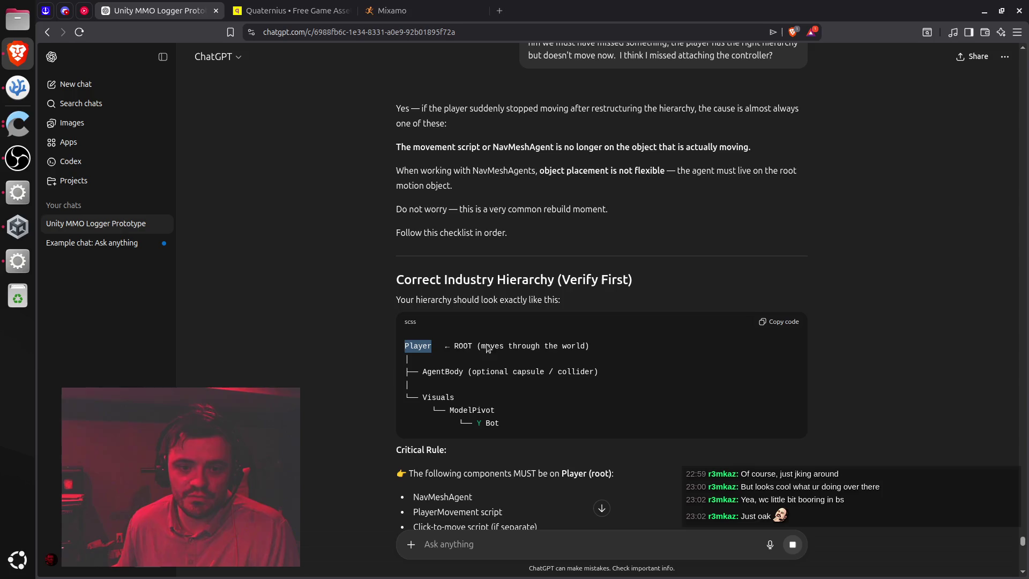
pyautogui.scroll(-3, 499, 346)
pyautogui.doubleClick(449, 243)
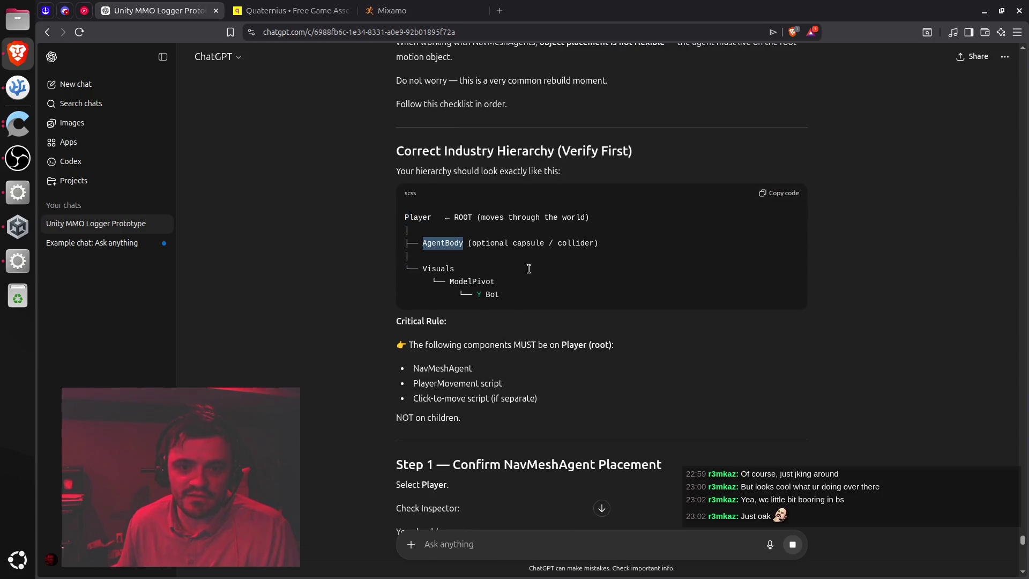
pyautogui.scroll(-3, 526, 268)
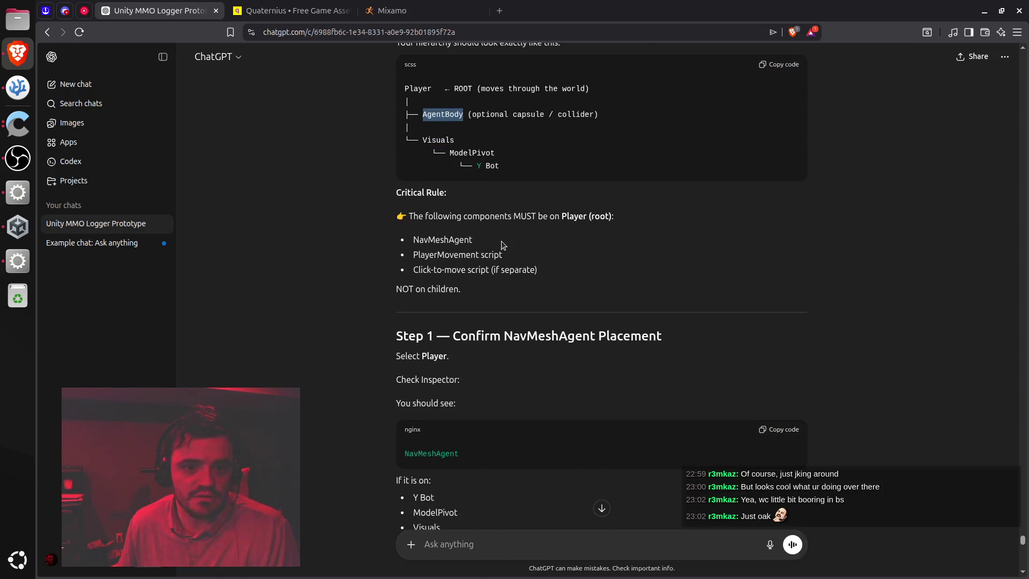
pyautogui.doubleClick(456, 239)
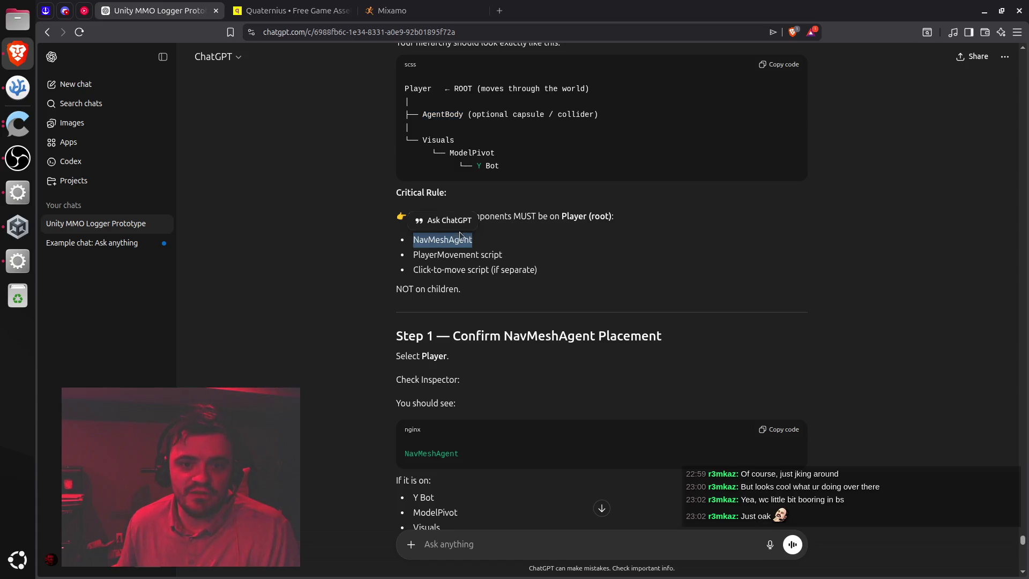
pyautogui.click(18, 261)
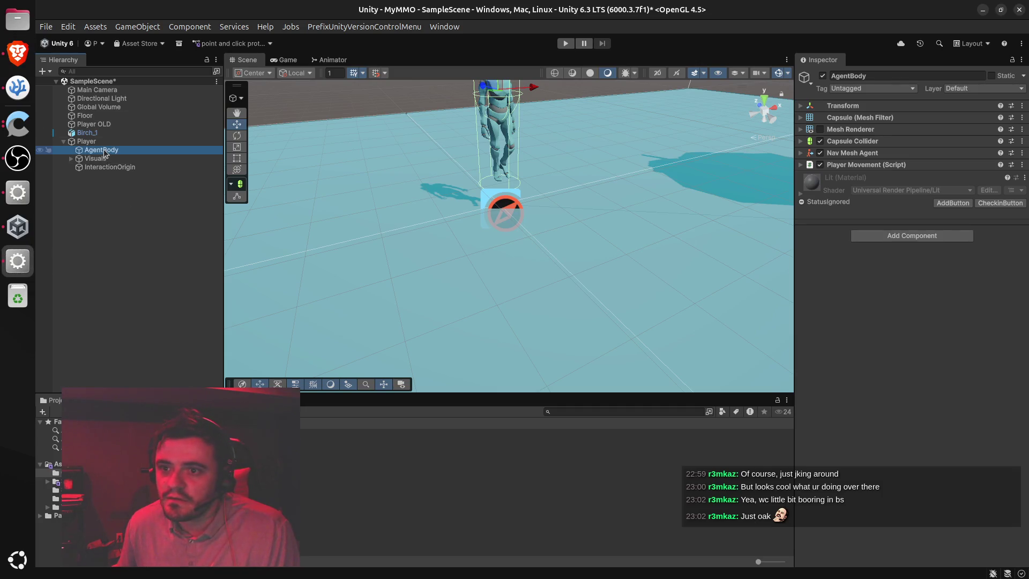
# Compare AgentBody's Nav Mesh Agent with Player OLD, then open Add Component on the Player root
pyautogui.click(801, 154)
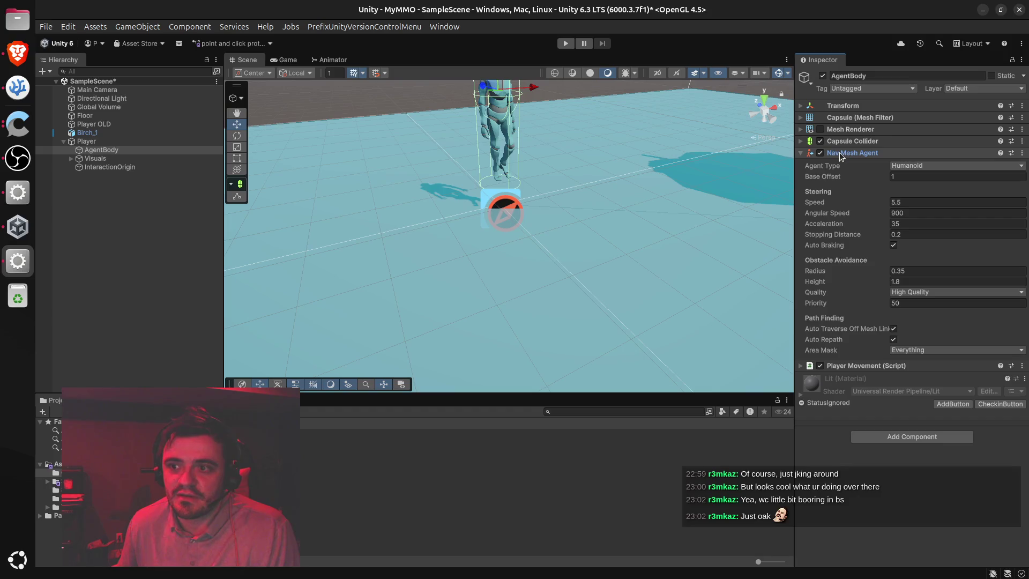
pyautogui.click(107, 125)
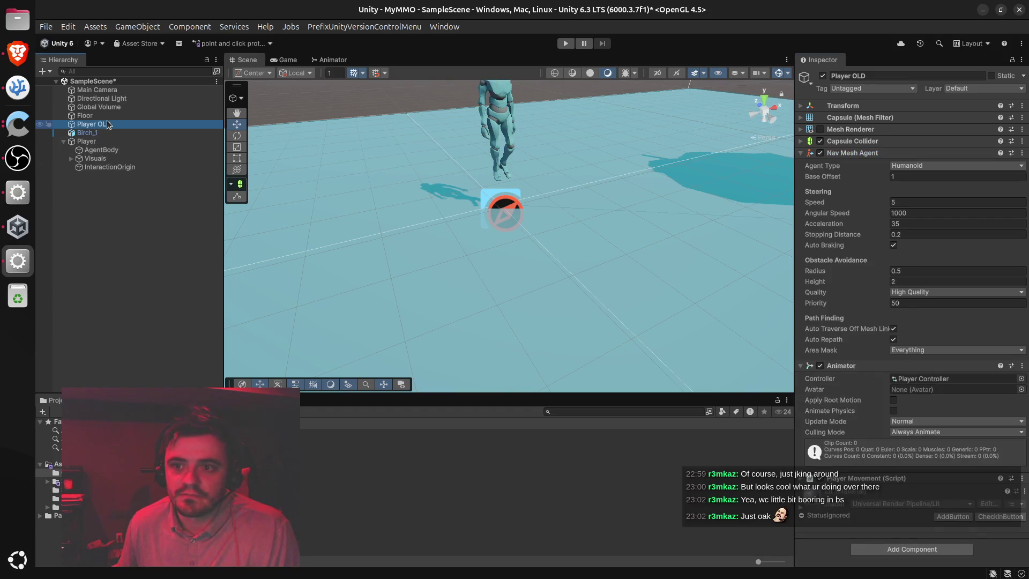
pyautogui.click(89, 143)
pyautogui.click(96, 123)
pyautogui.click(97, 150)
pyautogui.moveTo(847, 154)
pyautogui.mouseDown()
pyautogui.moveTo(596, 208)
pyautogui.moveTo(87, 142)
pyautogui.mouseUp()
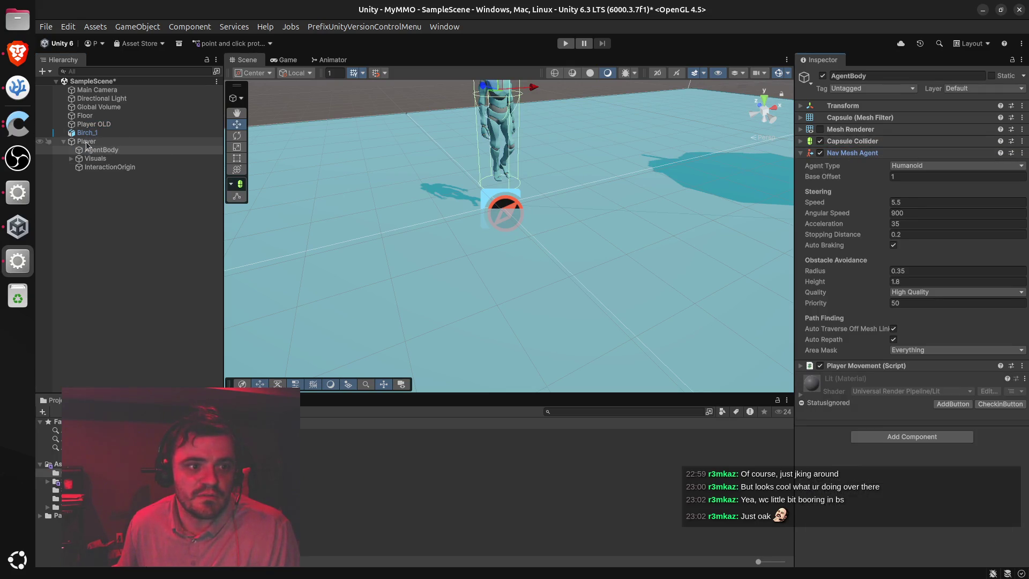
pyautogui.click(85, 141)
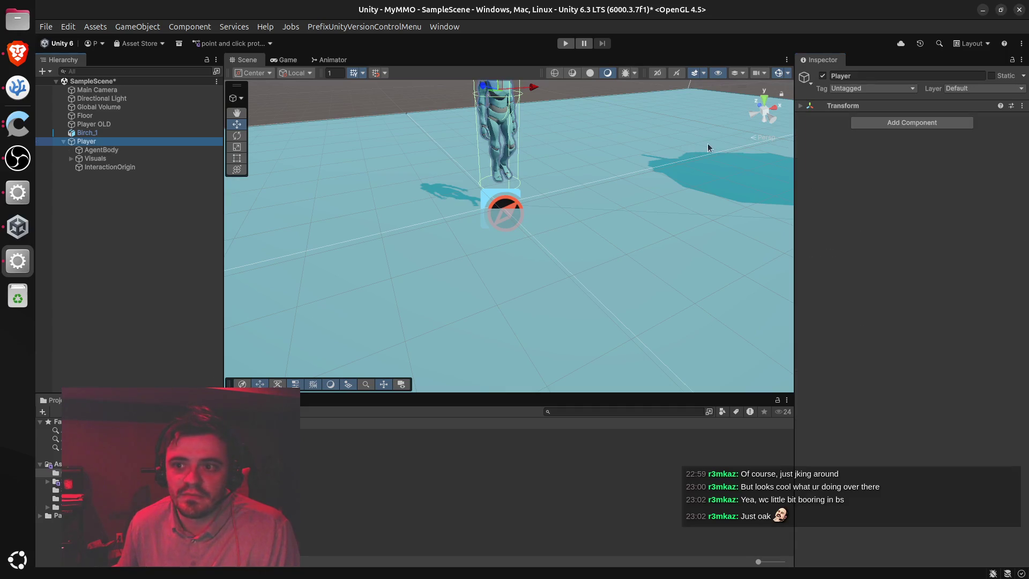
pyautogui.click(895, 122)
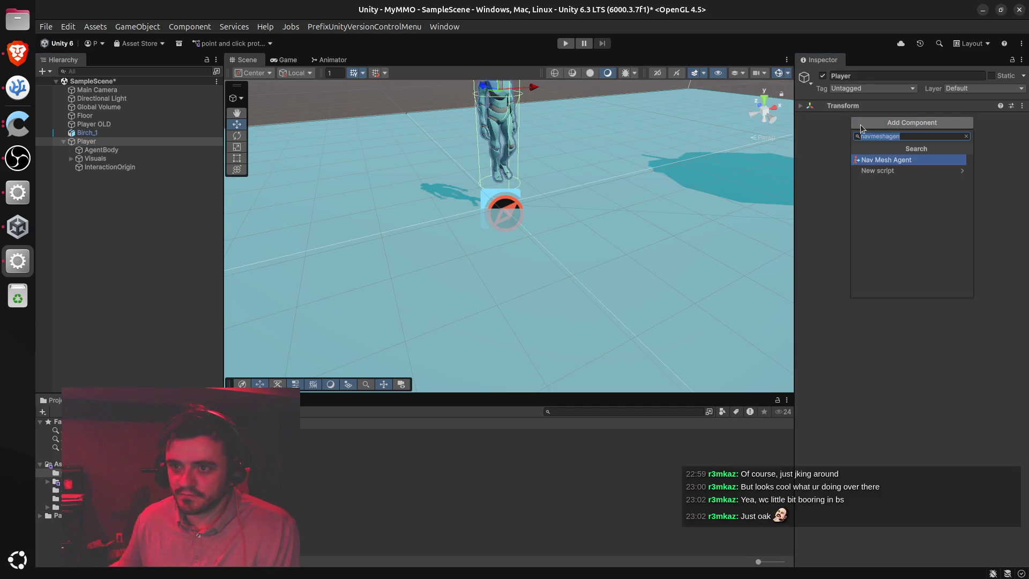
# Add a Nav Mesh Agent to Player: speed 5.5, angular speed 900, acceleration 35, stopping distance 0.2
pyautogui.click(889, 161)
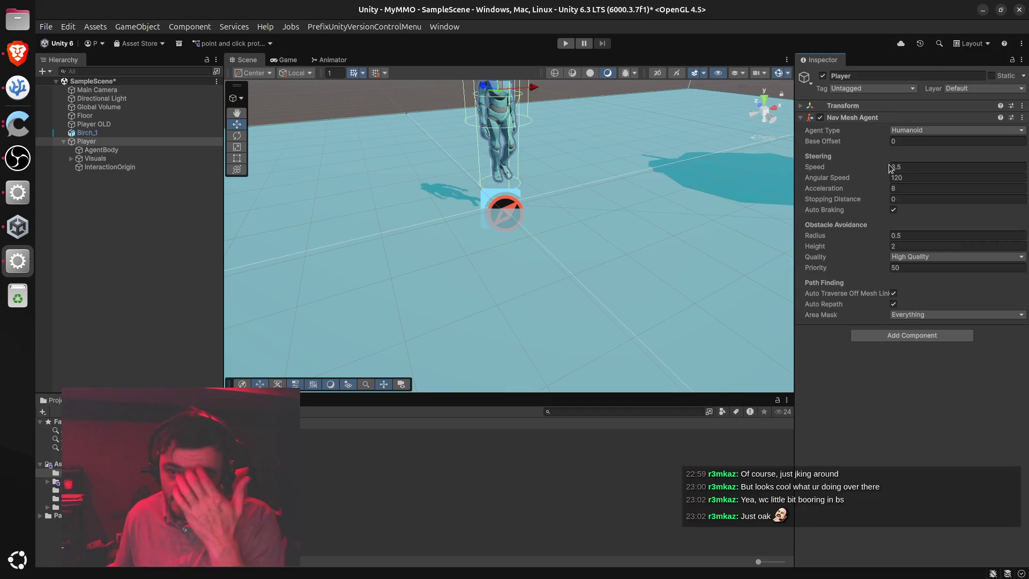
pyautogui.click(99, 151)
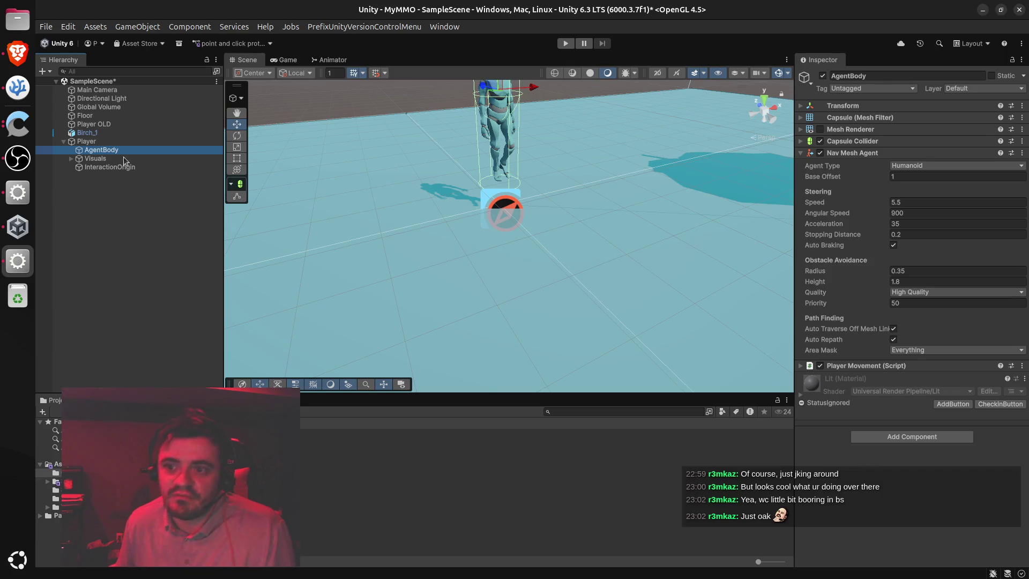
pyautogui.click(102, 141)
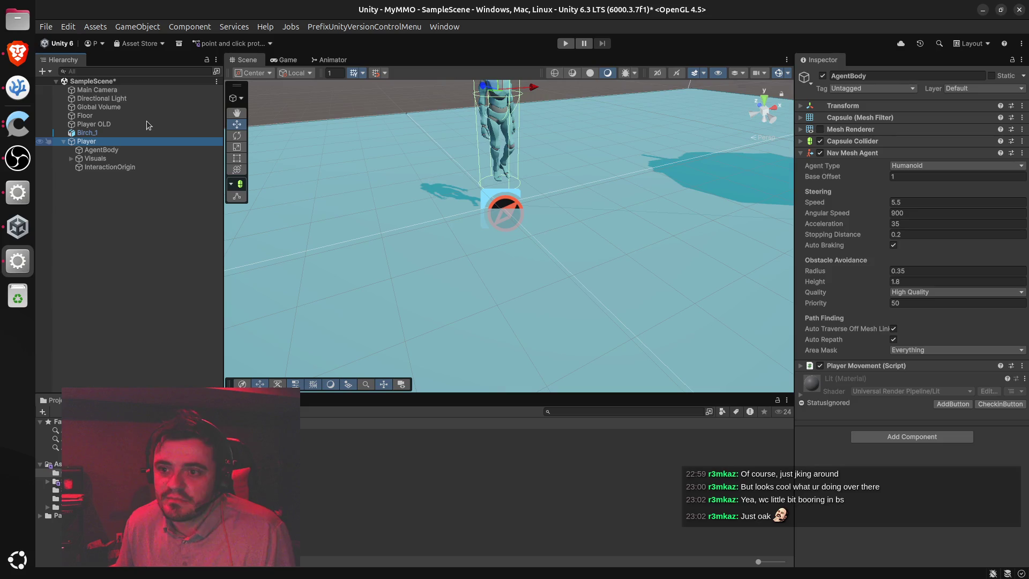
pyautogui.click(921, 167)
pyautogui.write('5.5')
pyautogui.press('Tab')
pyautogui.write('0')
pyautogui.press('Tab')
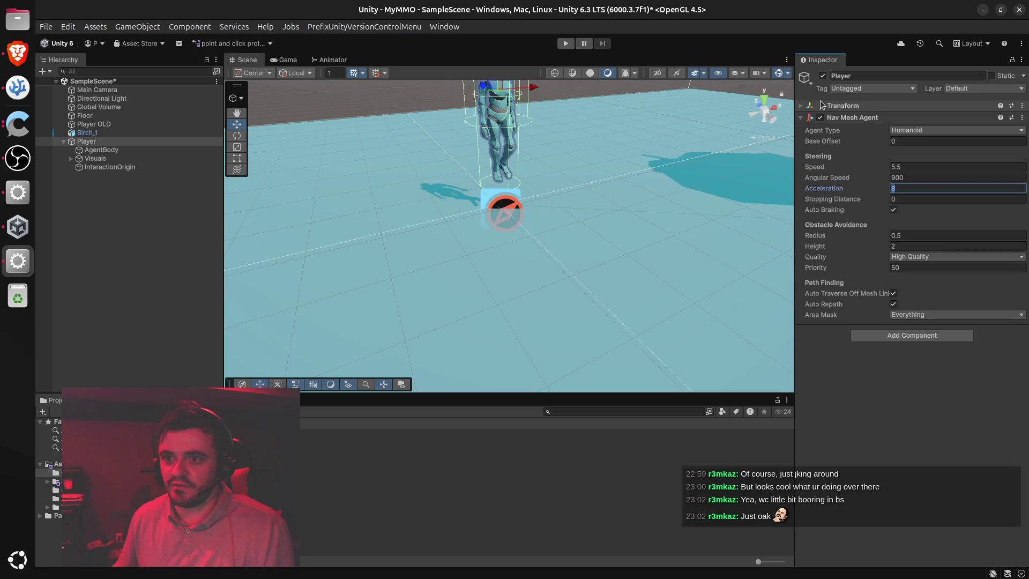
pyautogui.press('Tab')
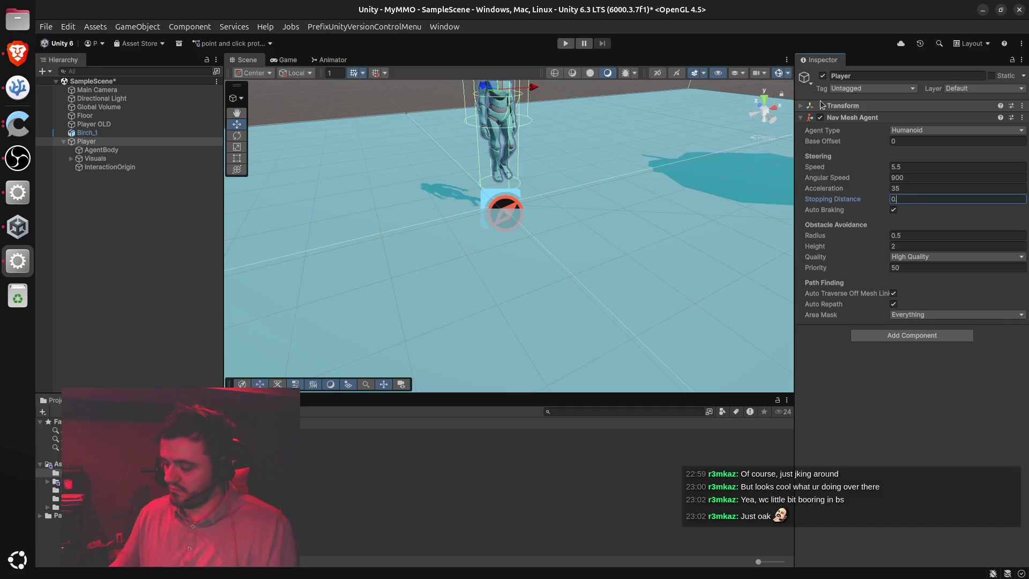
pyautogui.press('BackSpace')
pyautogui.press('BackSpace')
pyautogui.write('2')
# Match AgentBody's agent by setting the Player agent's radius to 0.35 and height to 1.8
pyautogui.click(101, 150)
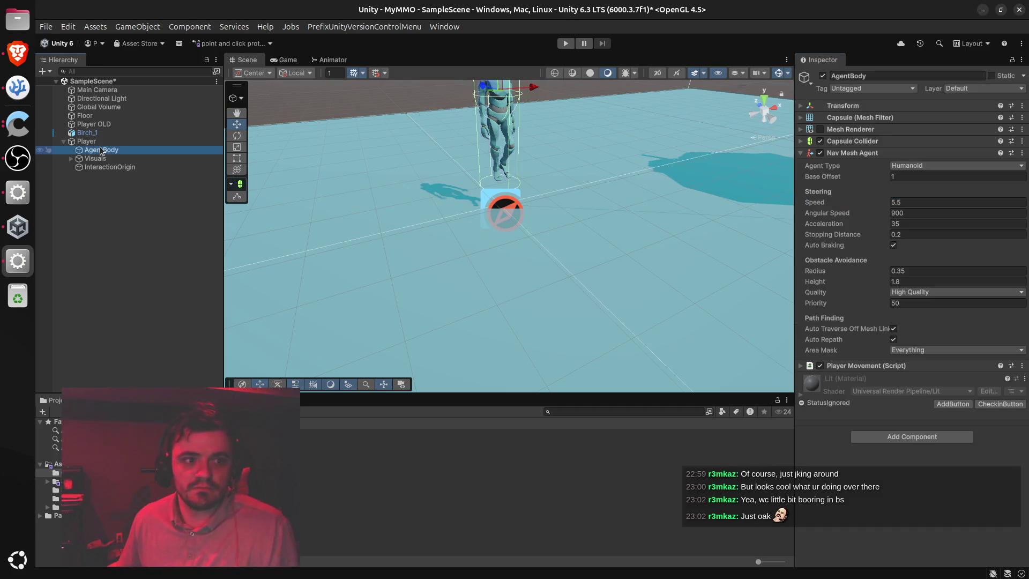
pyautogui.click(105, 142)
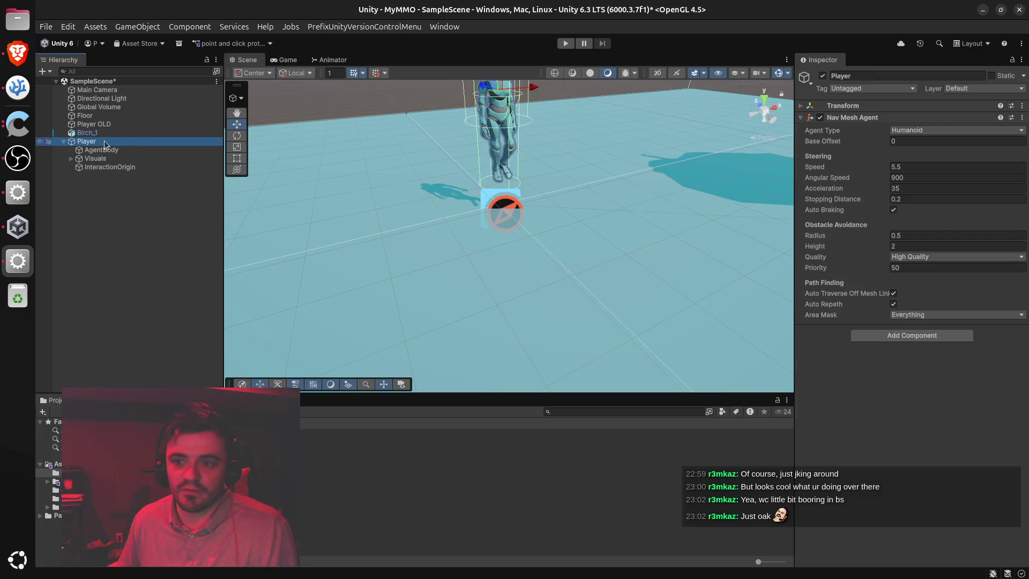
pyautogui.click(123, 150)
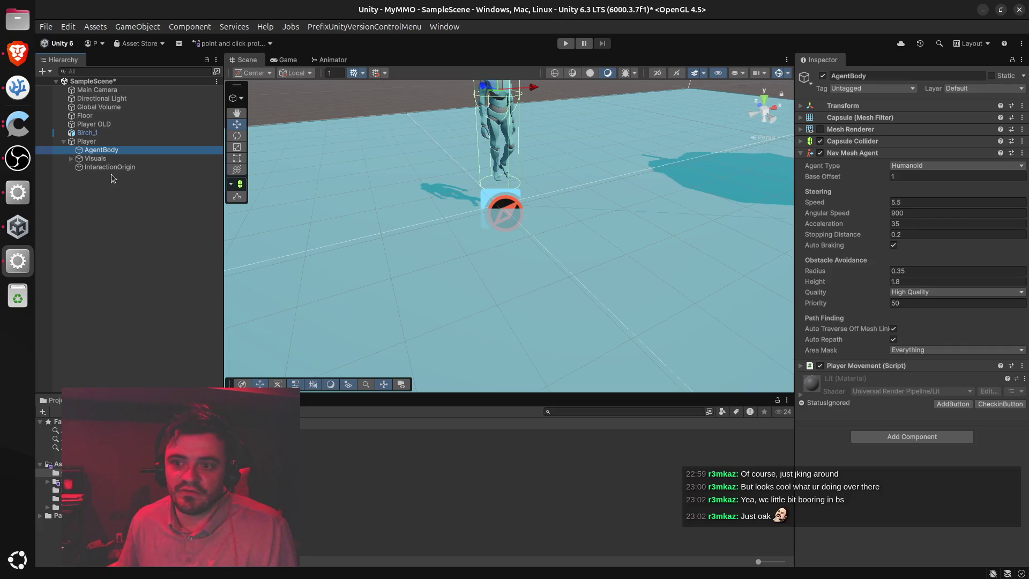
pyautogui.click(112, 142)
pyautogui.click(913, 235)
pyautogui.write('0')
pyautogui.write('.35')
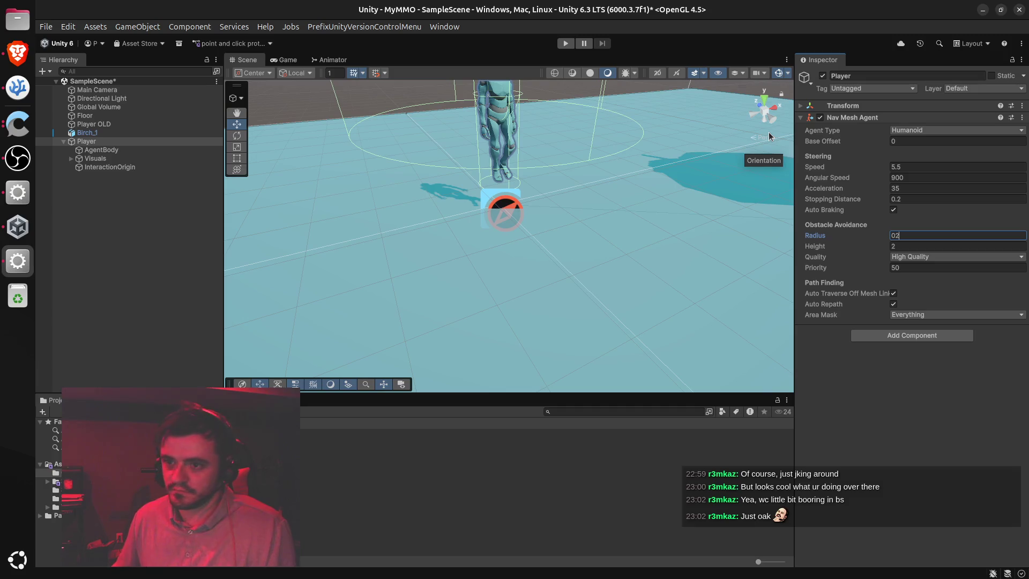
pyautogui.press('Tab')
pyautogui.write('.8')
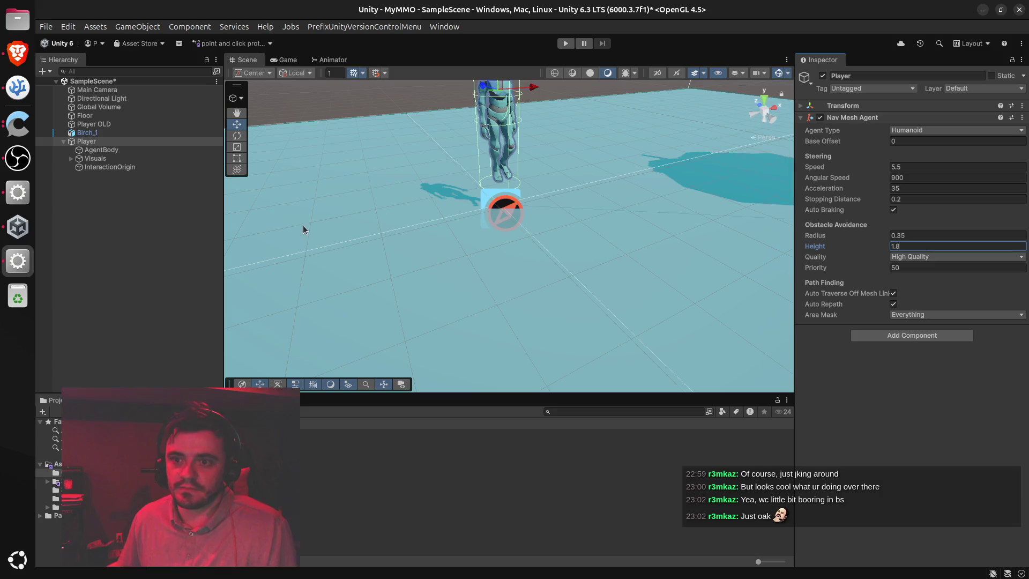
pyautogui.click(115, 152)
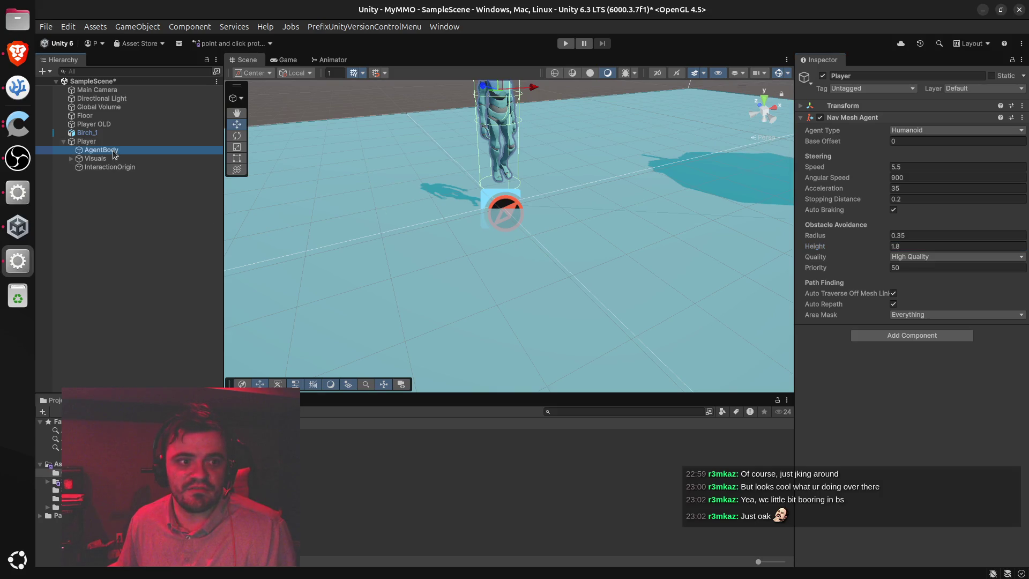
# Try removing AgentBody's Nav Mesh Agent, which is blocked because PlayerMovement depends on it
pyautogui.click(899, 154)
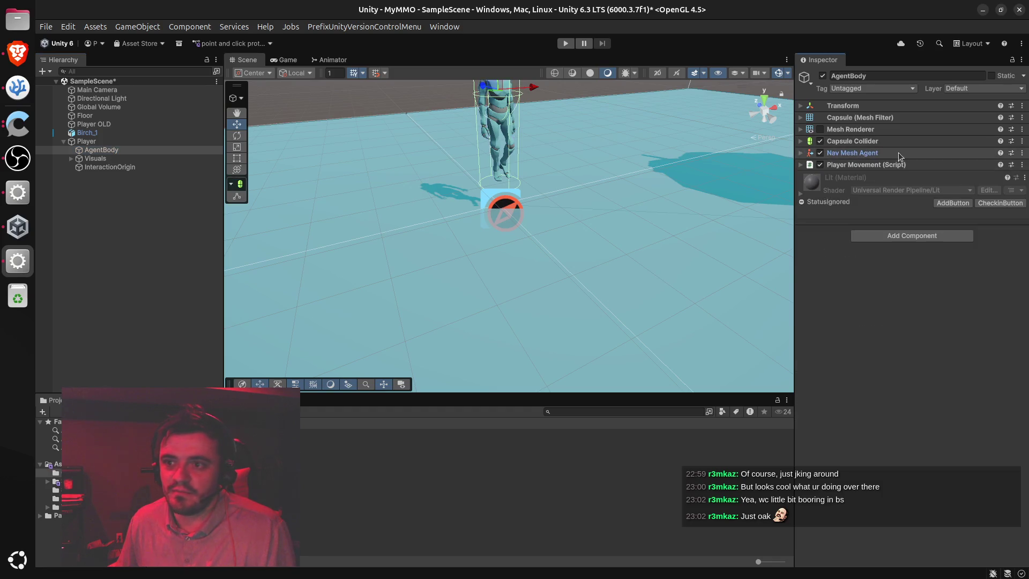
pyautogui.click(1022, 152)
pyautogui.click(952, 180)
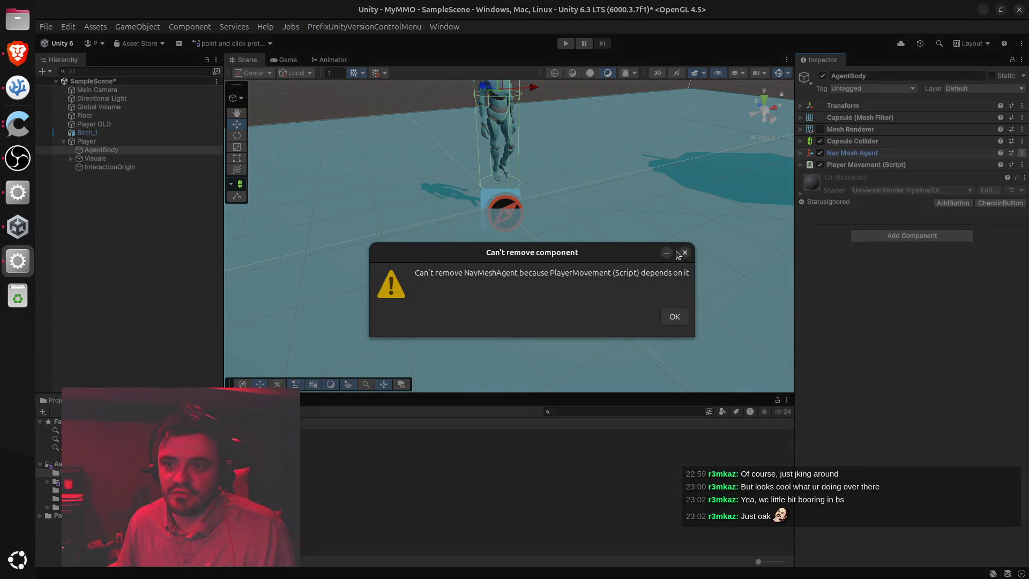
pyautogui.hotkey('alt', 'Tab')
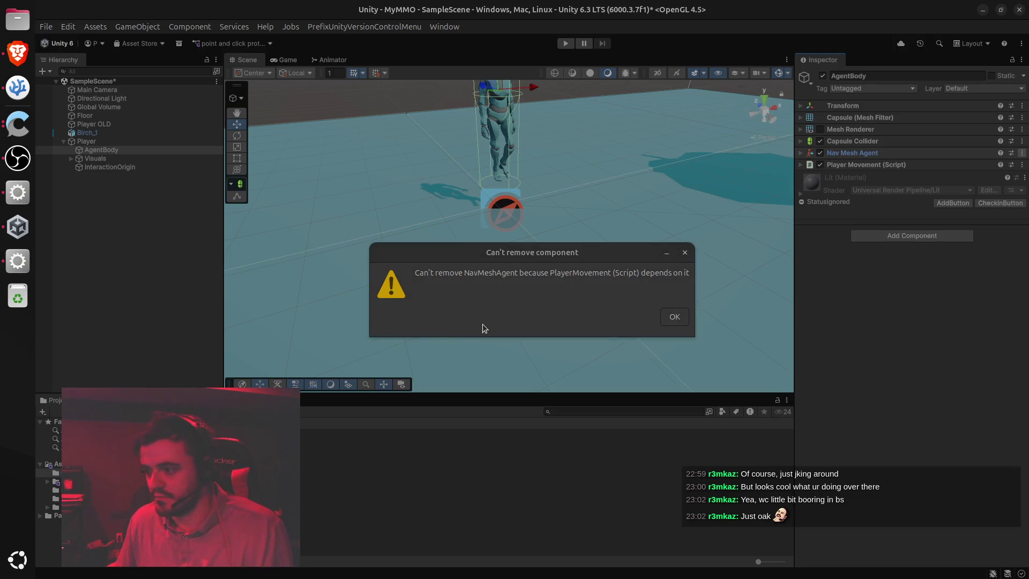
pyautogui.scroll(3, 531, 324)
# Read ChatGPT's Steps 1 and 2 on keeping NavMeshAgent and the movement script on Player
pyautogui.scroll(-3, 532, 324)
pyautogui.click(574, 209)
pyautogui.scroll(-3, 564, 298)
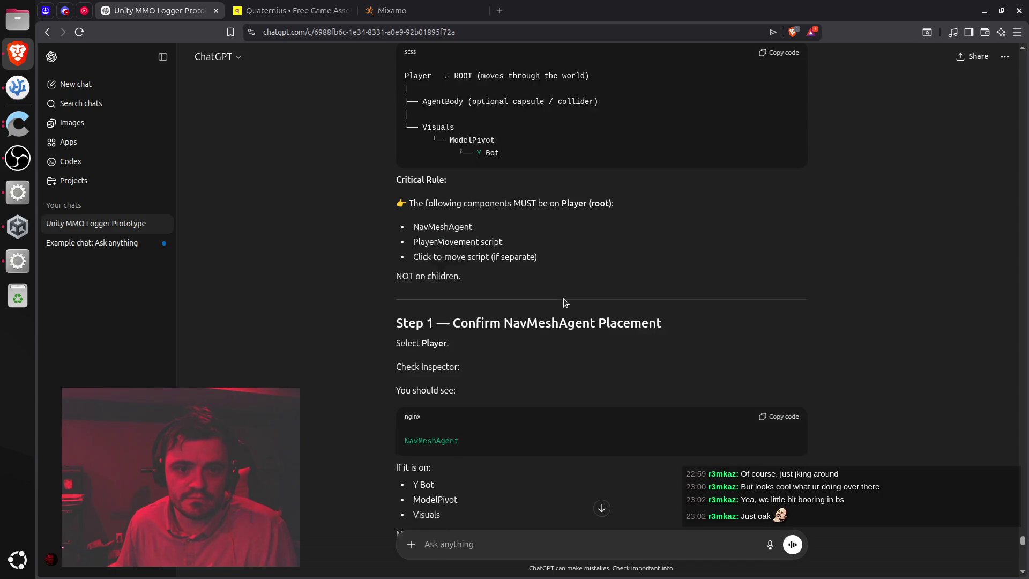
pyautogui.scroll(-3, 467, 204)
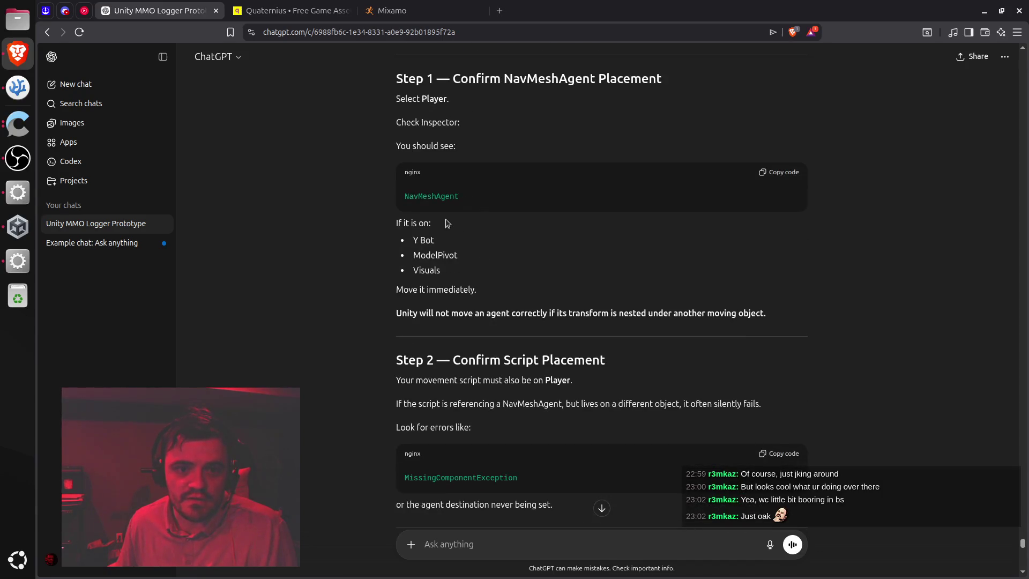
pyautogui.scroll(-4, 484, 320)
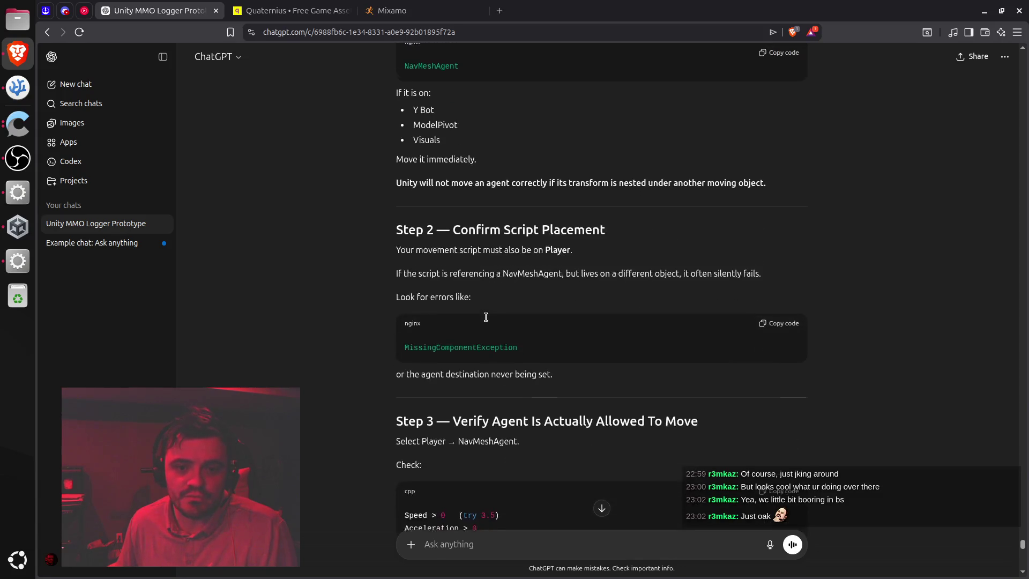
pyautogui.doubleClick(451, 283)
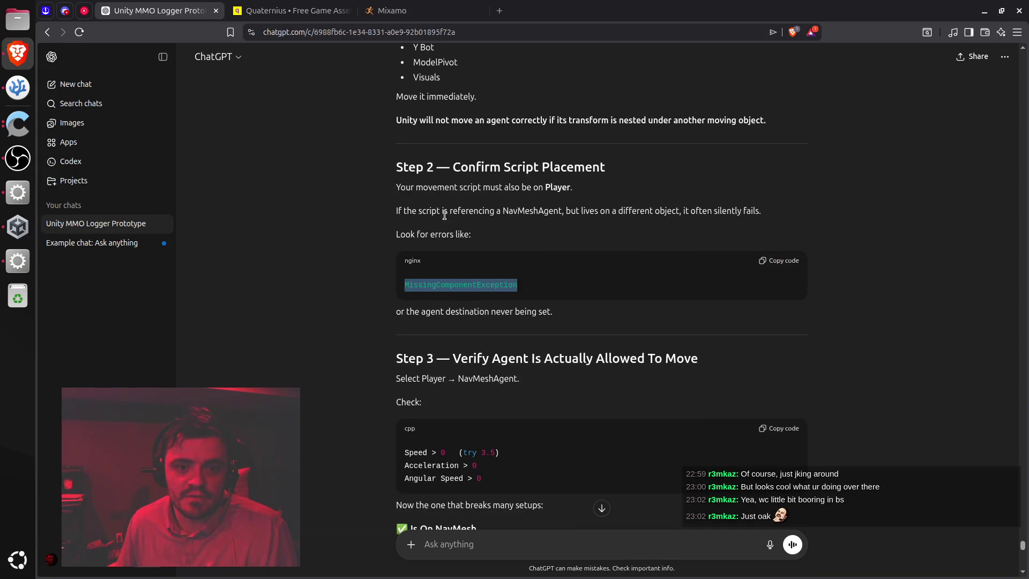
pyautogui.moveTo(419, 210); pyautogui.dragTo(713, 210)
pyautogui.click(670, 208)
pyautogui.scroll(-3, 586, 276)
pyautogui.scroll(4, 587, 279)
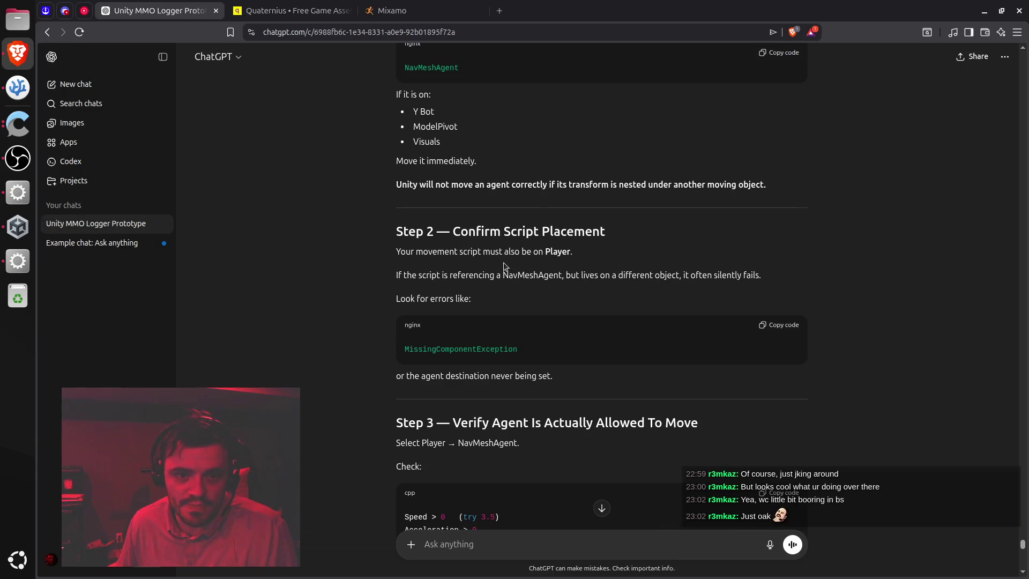
pyautogui.doubleClick(448, 252)
pyautogui.hotkey('alt', 'Tab')
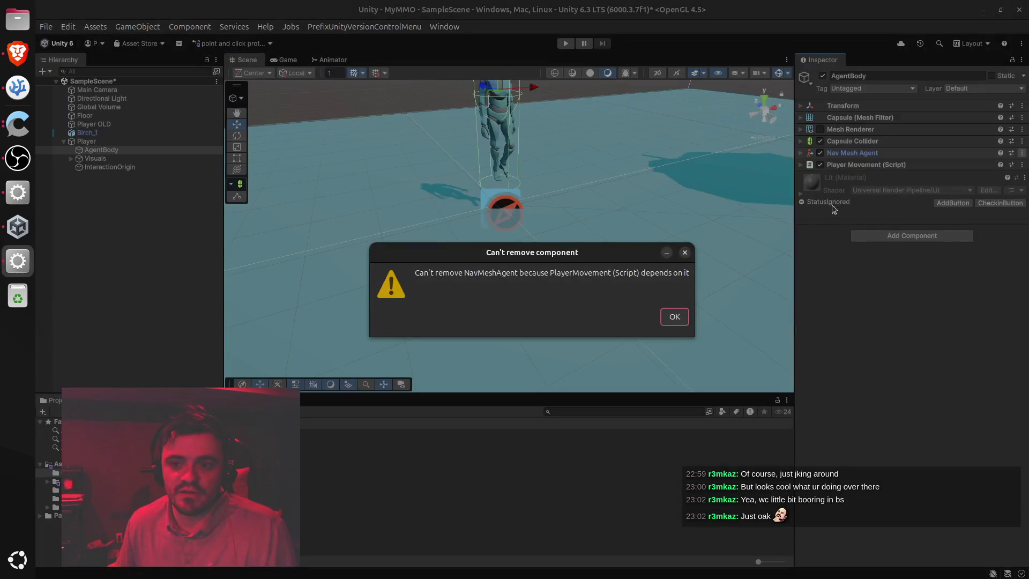
# Dismiss the warning and remove Player Movement, then Nav Mesh Agent, from AgentBody
pyautogui.click(674, 316)
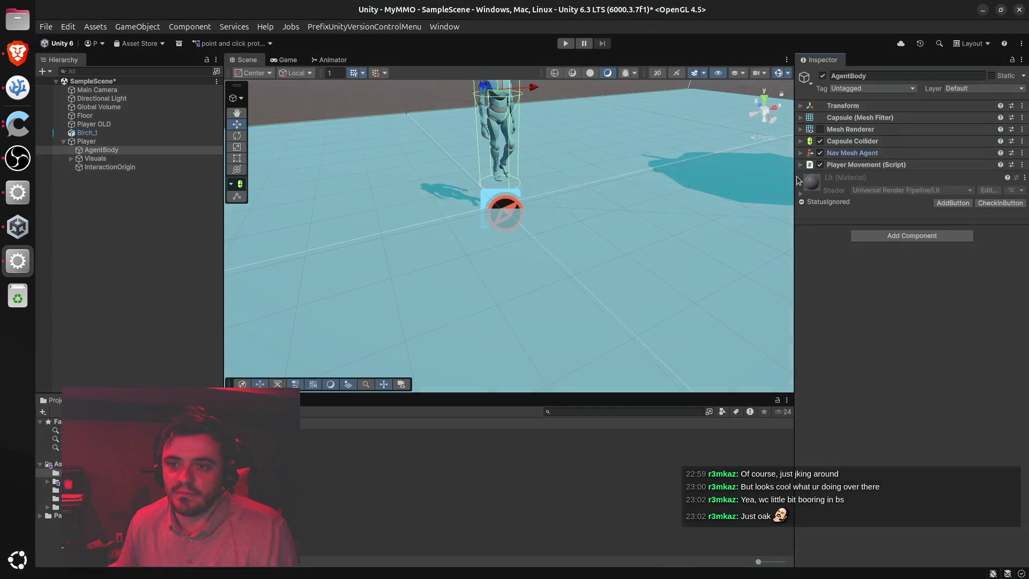
pyautogui.click(800, 165)
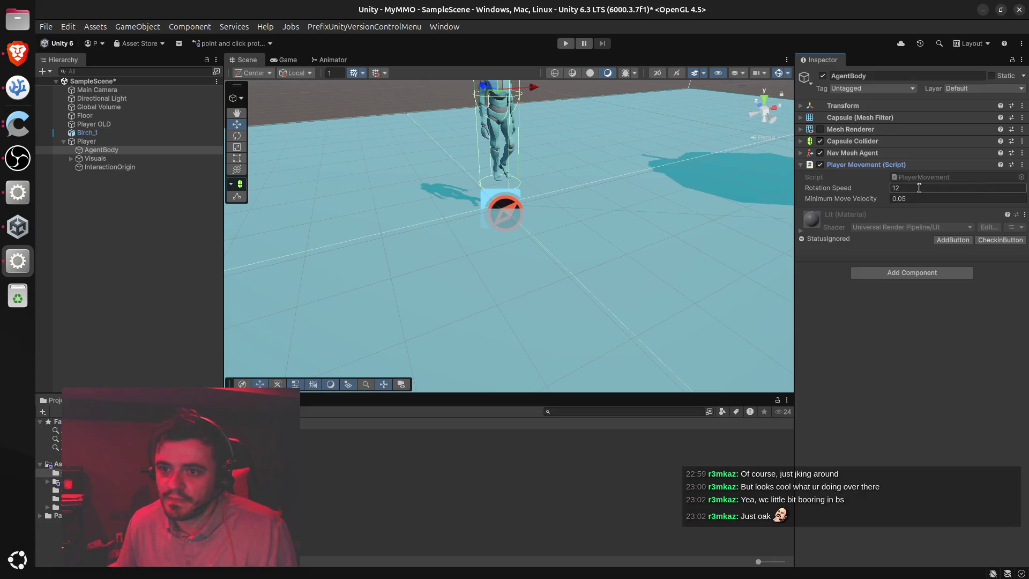
pyautogui.click(1022, 164)
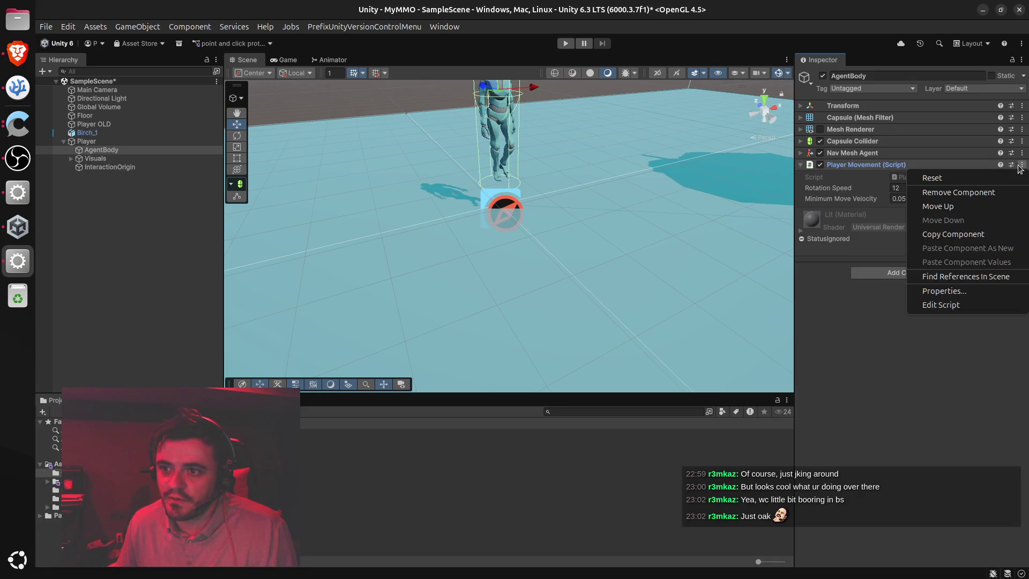
pyautogui.click(973, 182)
pyautogui.click(1022, 153)
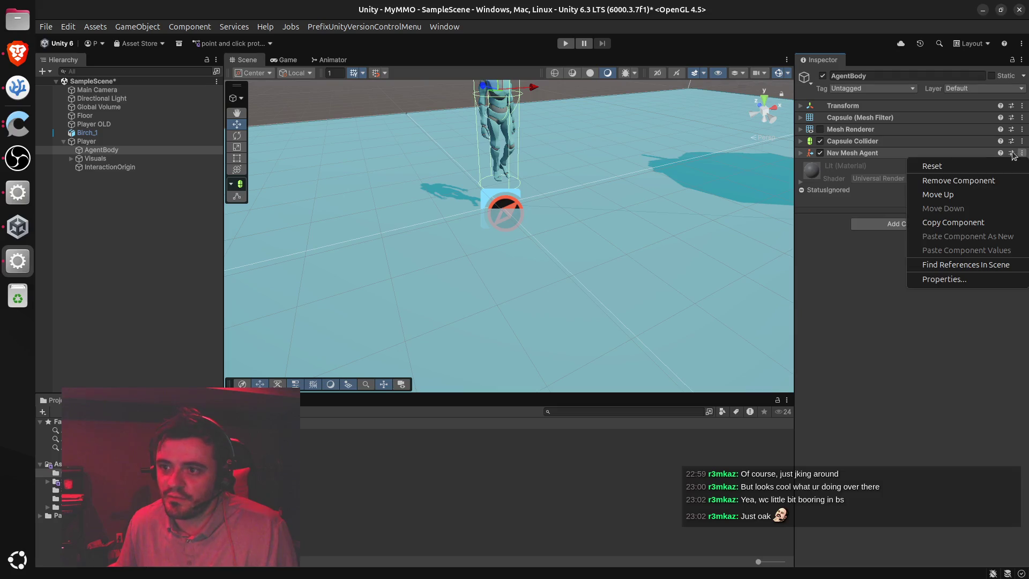
pyautogui.click(948, 177)
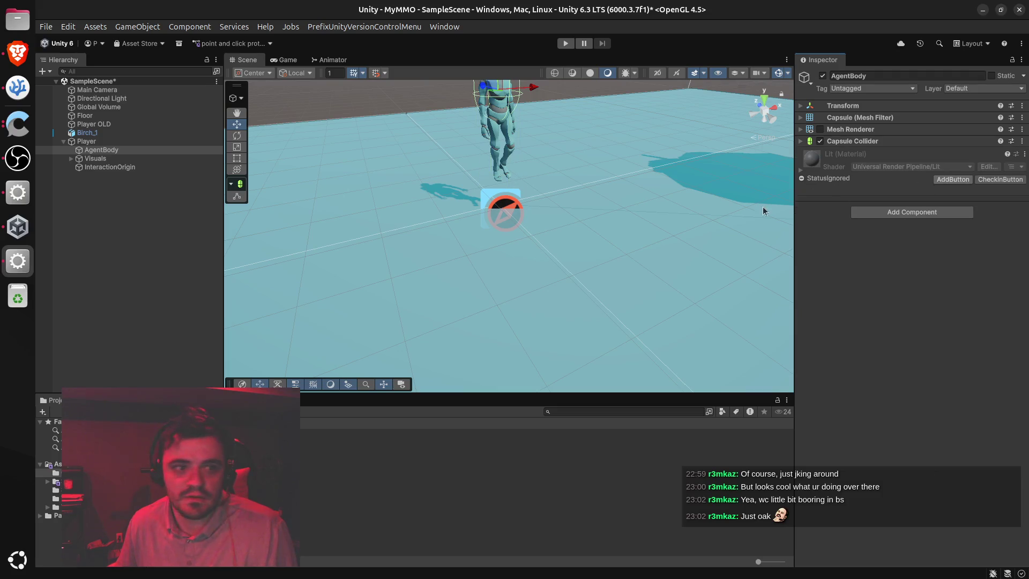
# Add the Player Movement script to the Player root object
pyautogui.click(88, 141)
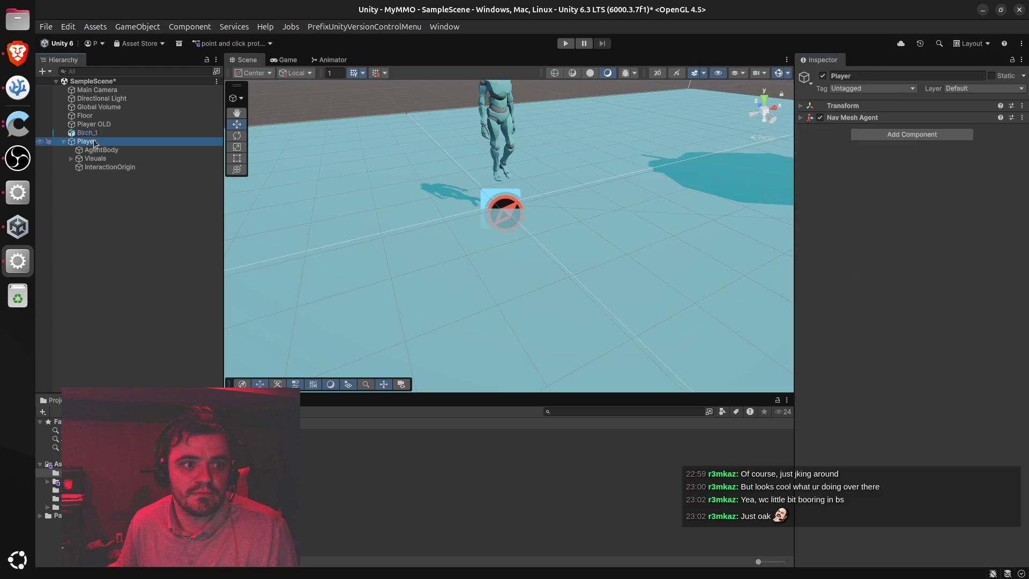
pyautogui.click(928, 134)
pyautogui.write('Movem')
pyautogui.press('Return')
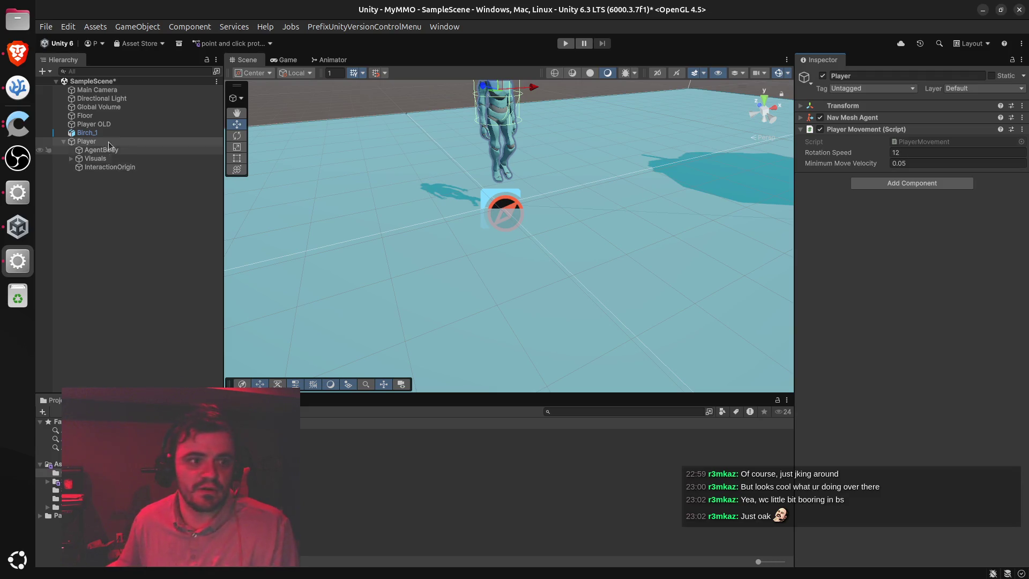
pyautogui.hotkey('alt', 'Tab')
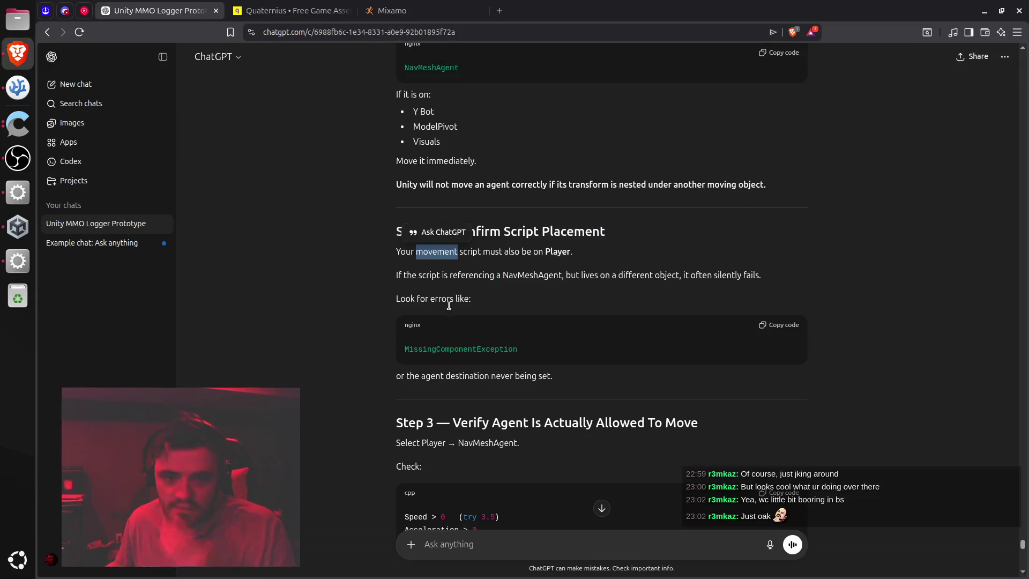
# Read ChatGPT's Steps 3 and 4 on agent speed, Is On NavMesh and conflicting movement components
pyautogui.scroll(-4, 461, 315)
pyautogui.scroll(-3, 460, 313)
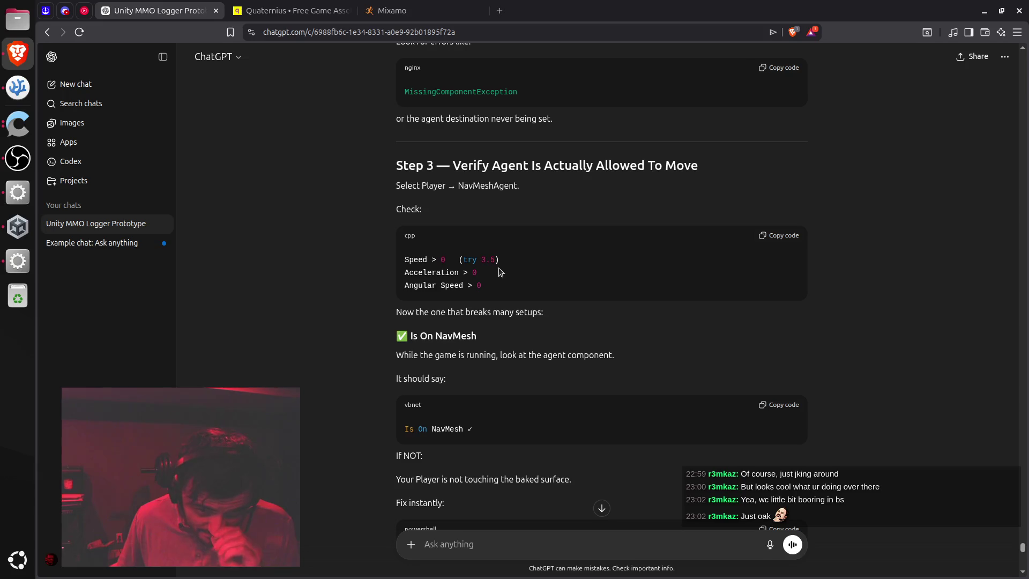
pyautogui.scroll(-2, 523, 223)
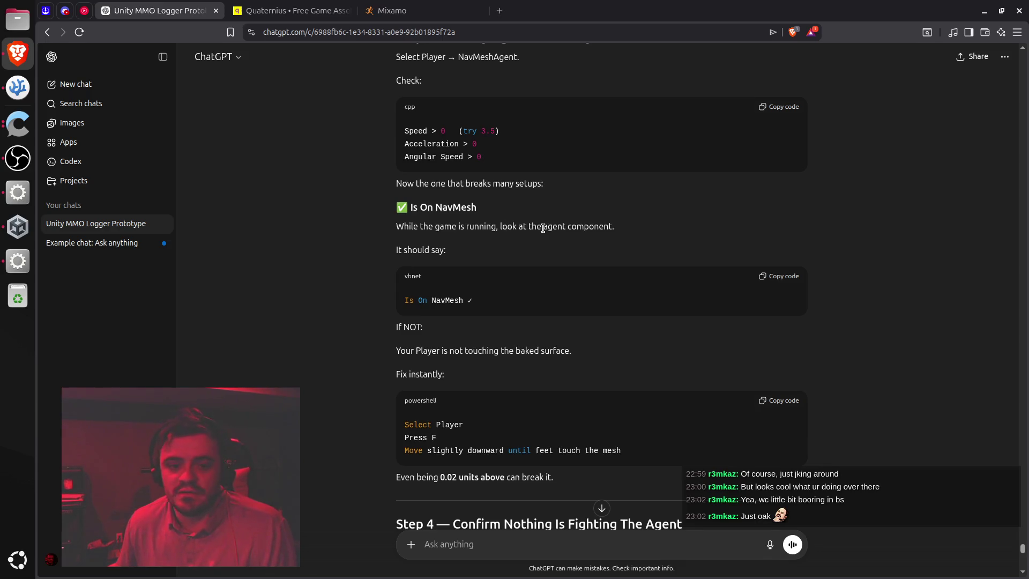
pyautogui.scroll(-2, 543, 227)
pyautogui.moveTo(403, 222); pyautogui.dragTo(547, 224)
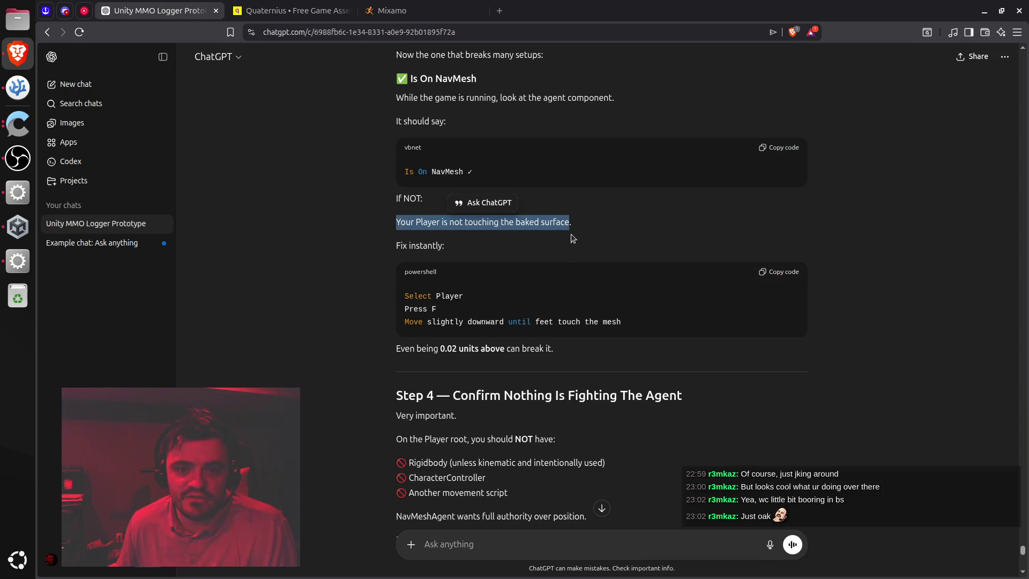
pyautogui.click(415, 297)
pyautogui.tripleClick(445, 294)
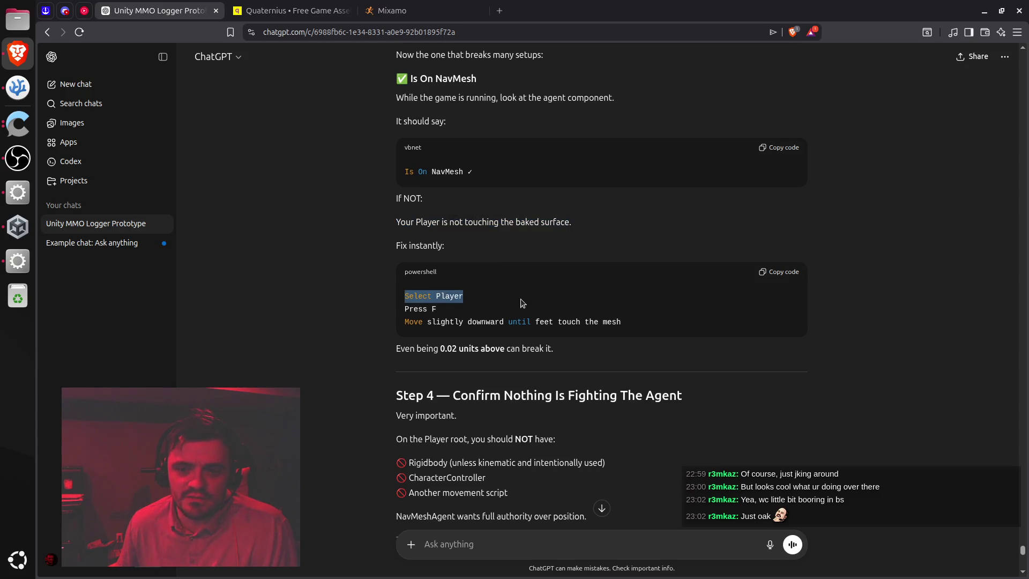
pyautogui.scroll(-2, 523, 303)
pyautogui.click(474, 242)
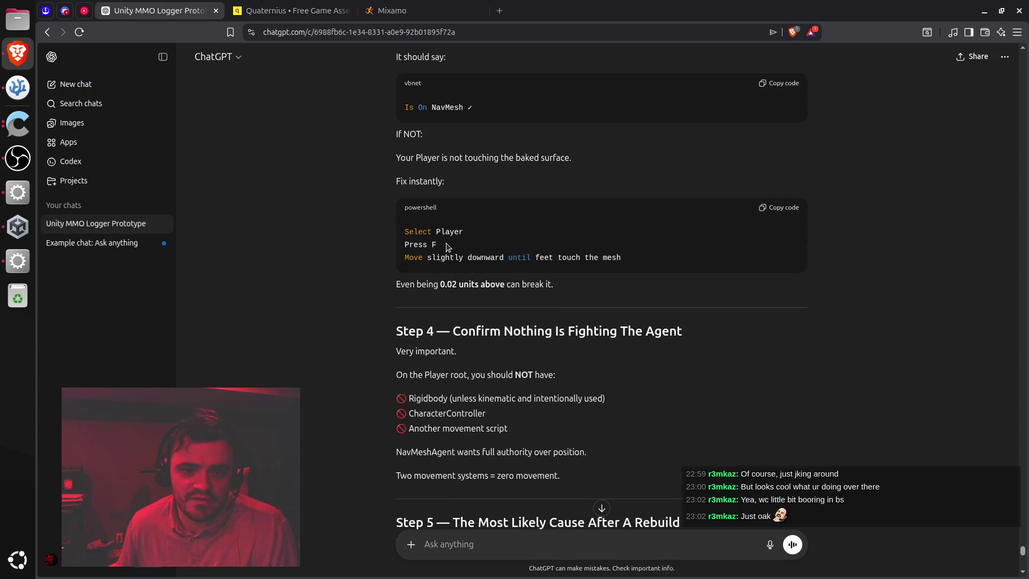
pyautogui.hotkey('alt', 'Tab')
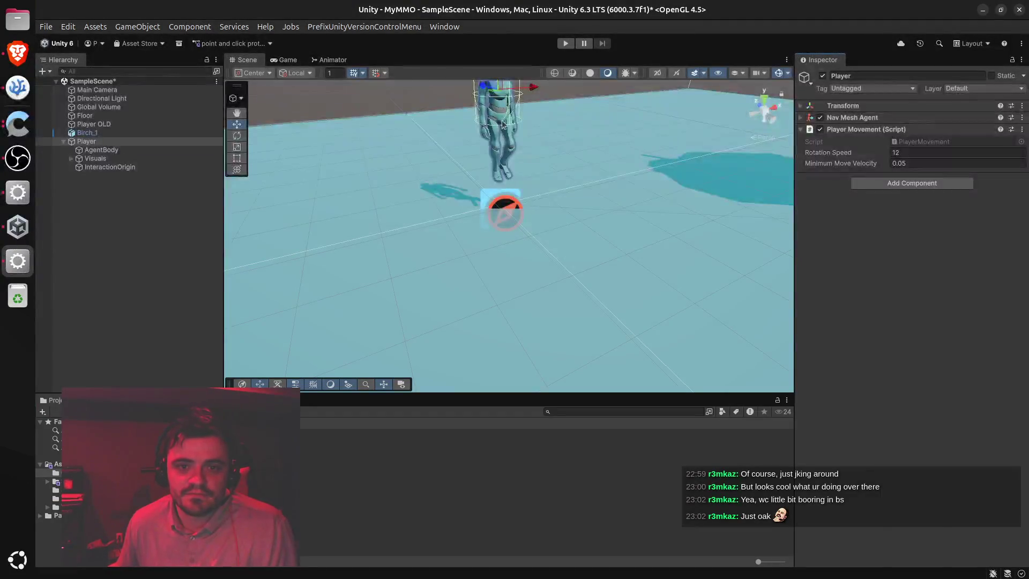
pyautogui.click(97, 142)
pyautogui.moveTo(383, 189)
pyautogui.mouseDown()
pyautogui.moveTo(518, 181)
pyautogui.moveTo(532, 189)
pyautogui.moveTo(535, 211)
pyautogui.mouseUp()
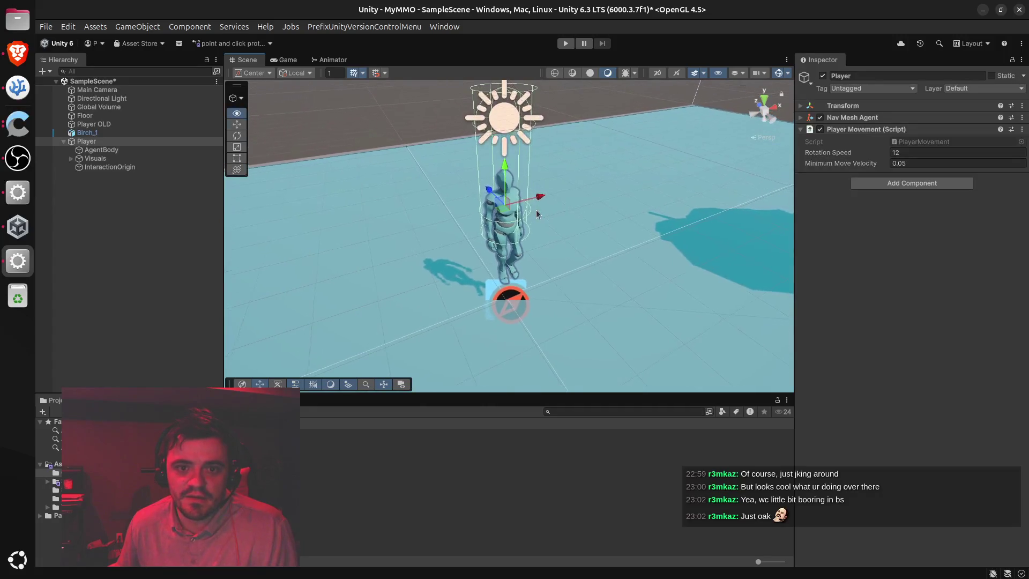
pyautogui.click(107, 152)
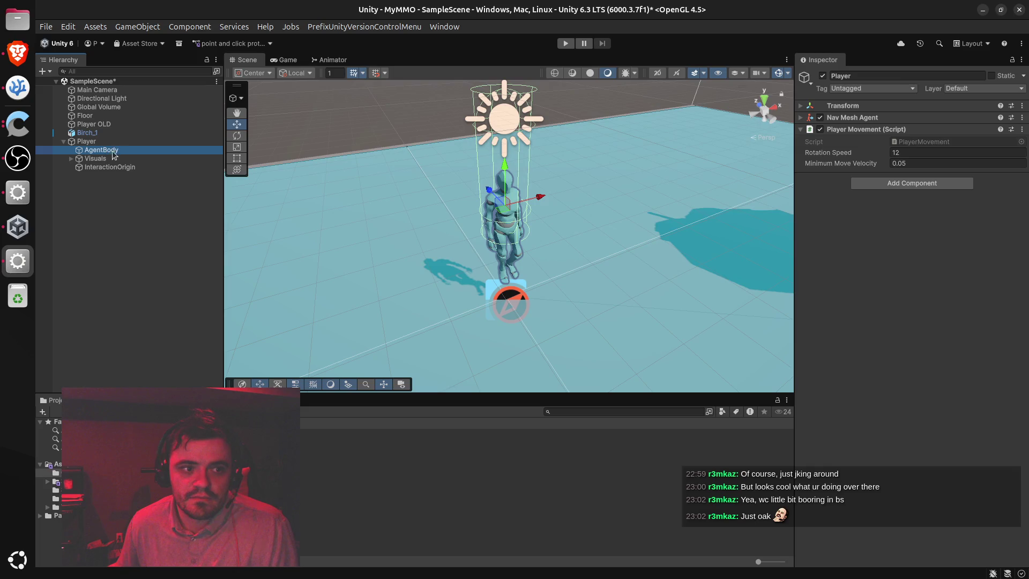
pyautogui.click(117, 152)
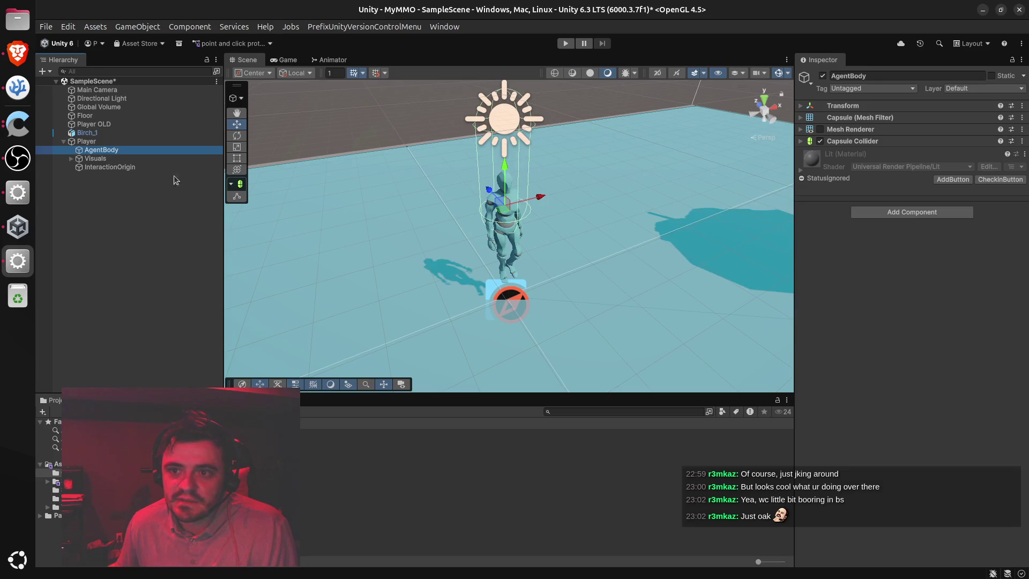
pyautogui.click(820, 130)
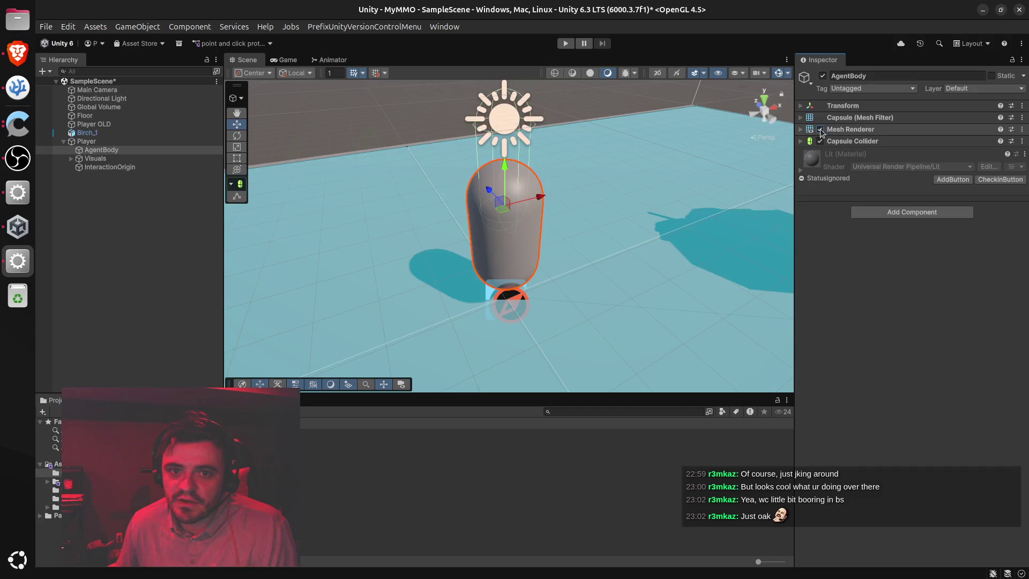
pyautogui.click(820, 130)
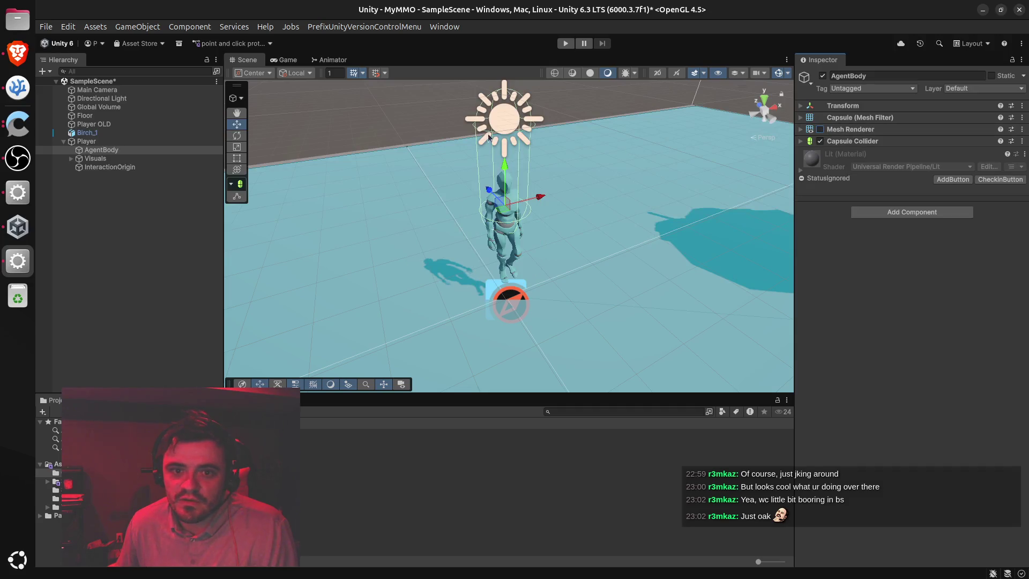
pyautogui.click(511, 121)
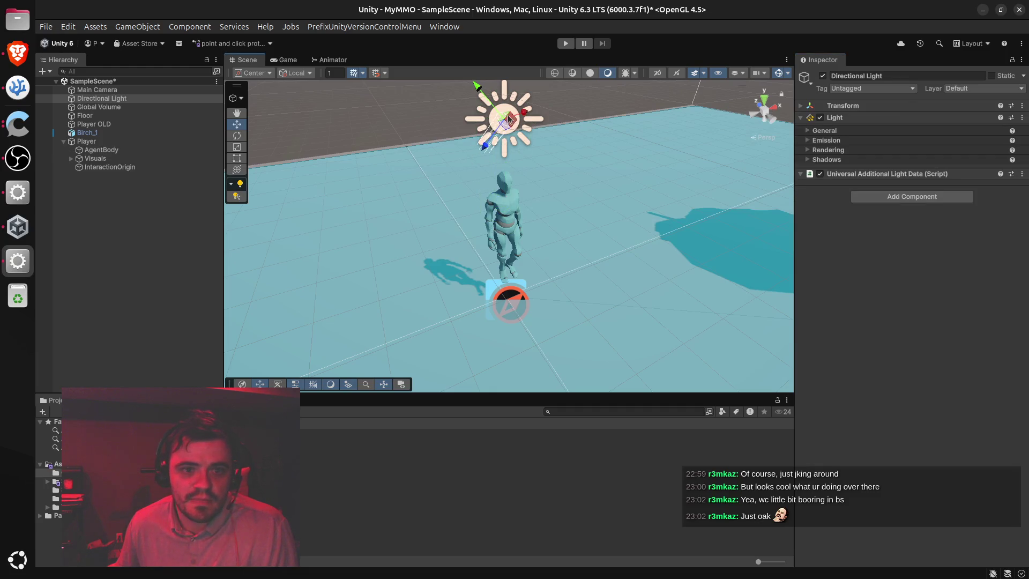
# Raise the Directional Light's position Y from 3 to 30
pyautogui.moveTo(519, 180)
pyautogui.mouseDown()
pyautogui.moveTo(525, 216)
pyautogui.moveTo(531, 185)
pyautogui.moveTo(515, 167)
pyautogui.moveTo(612, 173)
pyautogui.moveTo(594, 179)
pyautogui.mouseUp()
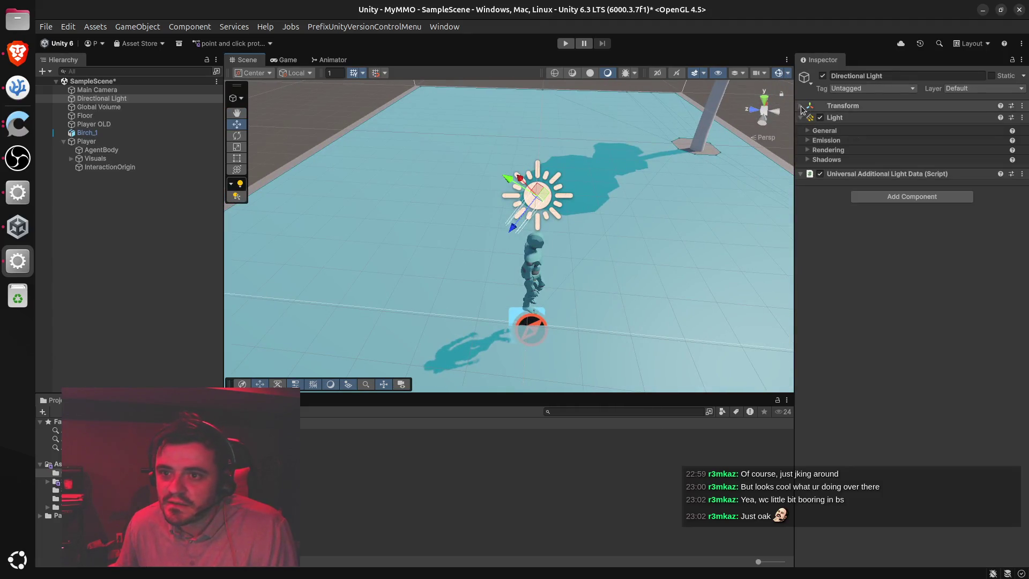
pyautogui.click(801, 107)
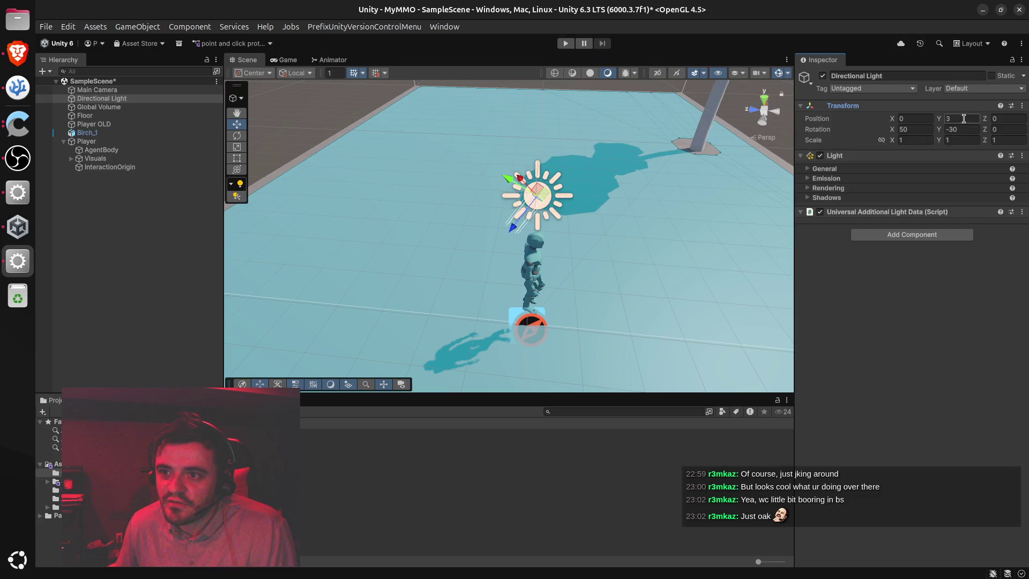
pyautogui.click(964, 119)
pyautogui.write('30')
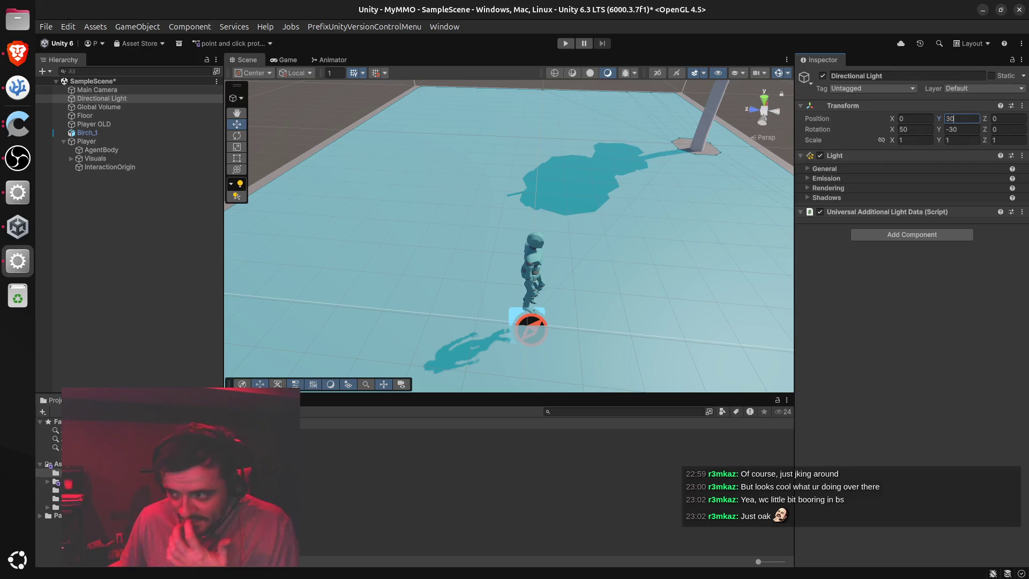
pyautogui.hotkey('alt', 'Tab')
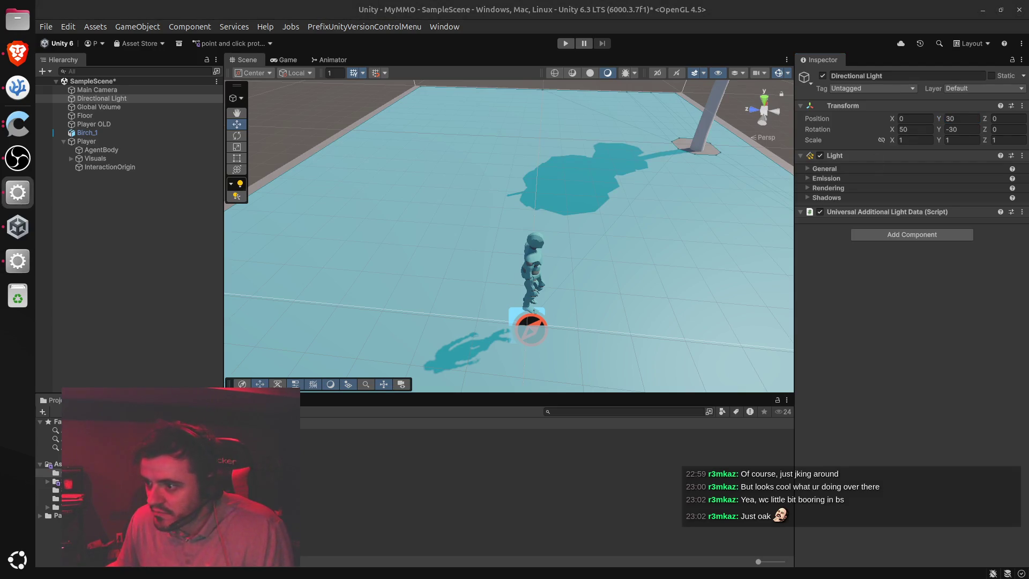
# Select the Player and frame it in the Scene view from a close high angle
pyautogui.click(596, 215)
pyautogui.click(129, 143)
pyautogui.press('f')
pyautogui.moveTo(530, 268)
pyautogui.mouseDown()
pyautogui.moveTo(541, 300)
pyautogui.moveTo(531, 327)
pyautogui.mouseUp()
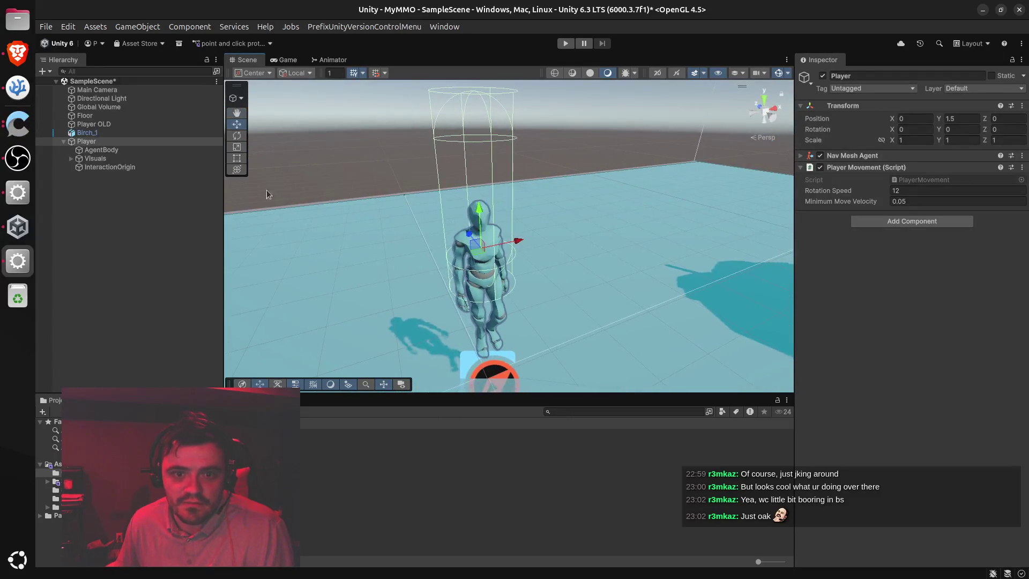
# Set InteractionOrigin's position Y to 0.9
pyautogui.click(108, 151)
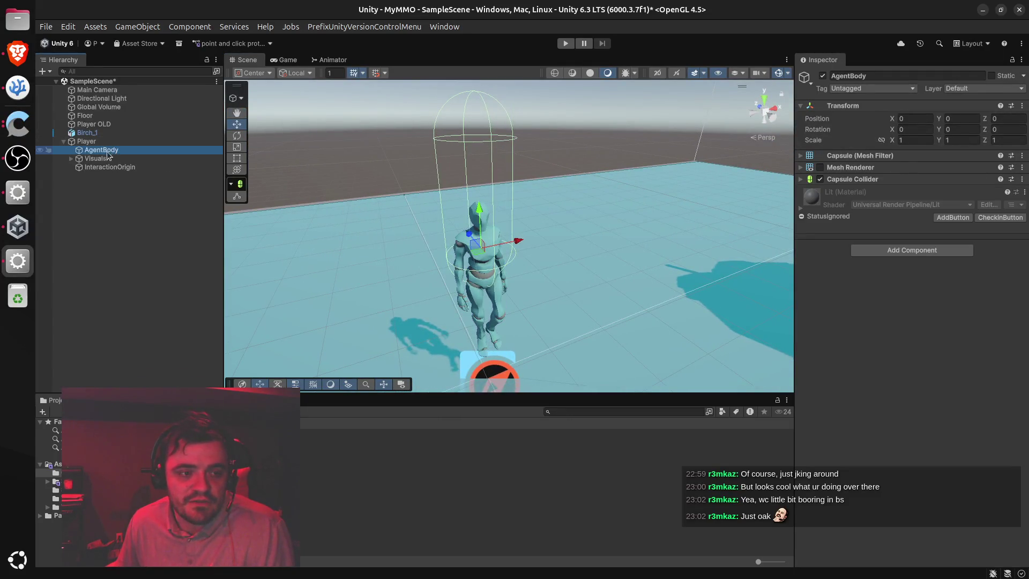
pyautogui.click(102, 167)
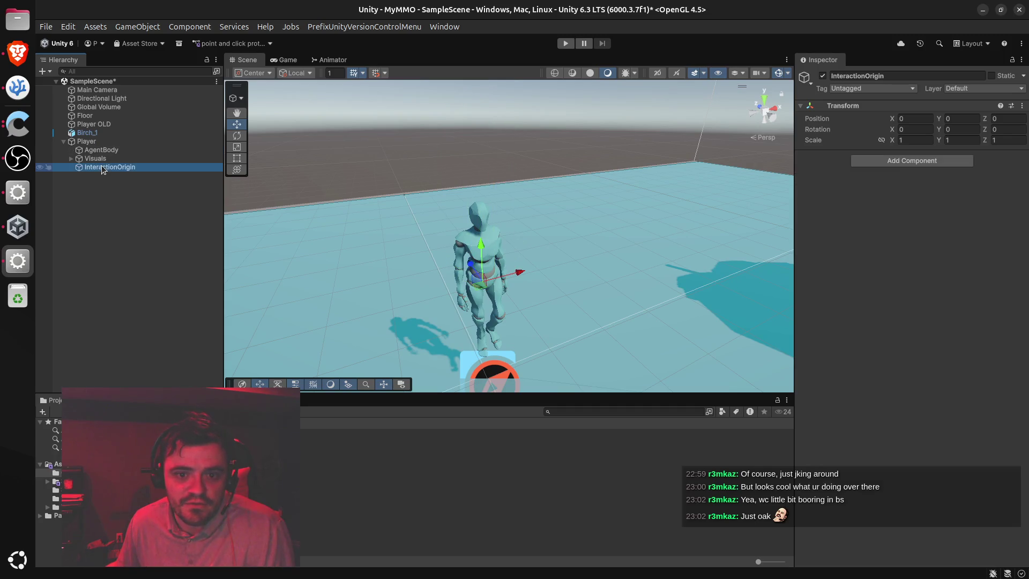
pyautogui.click(959, 118)
pyautogui.write('0.9')
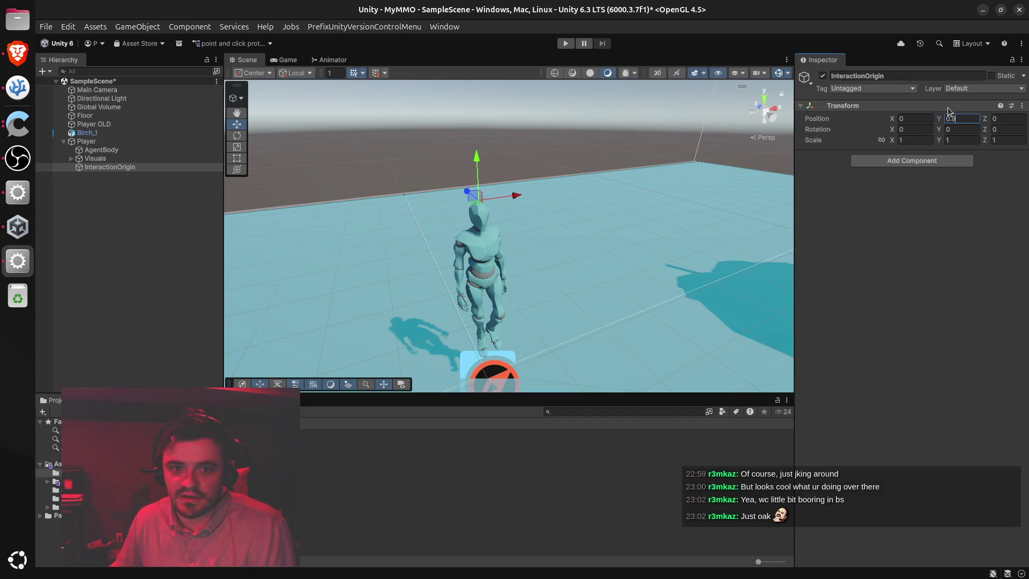
# Expand Visuals > ModelPivot and set CharacterModel's position Y to 0
pyautogui.click(128, 152)
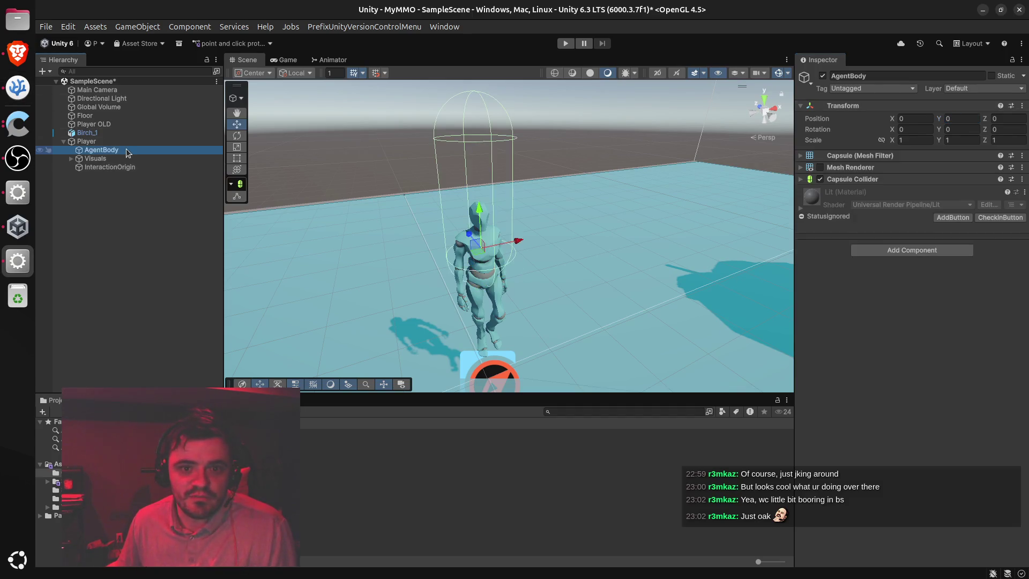
pyautogui.click(106, 160)
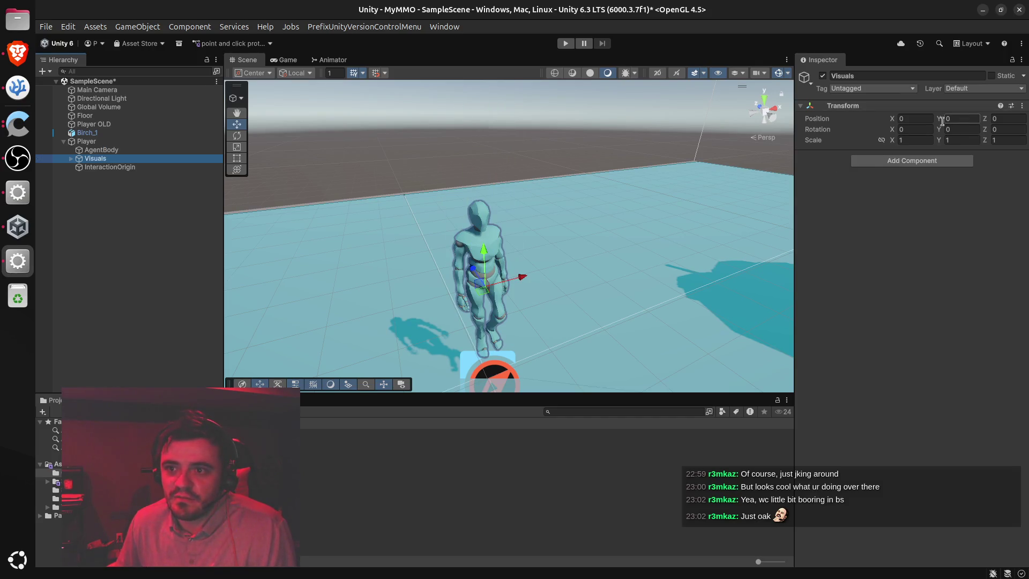
pyautogui.click(72, 159)
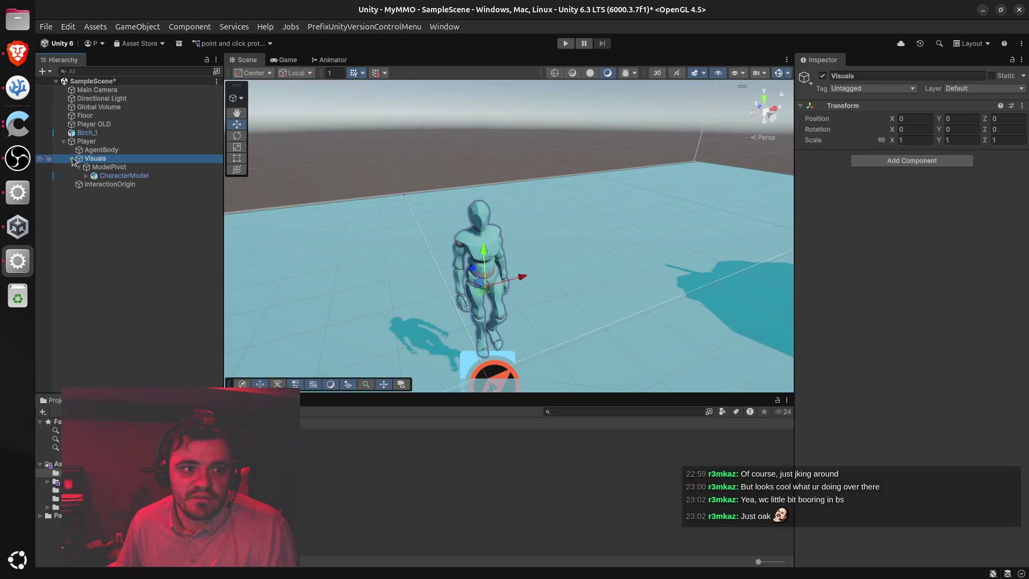
pyautogui.click(125, 167)
pyautogui.press('Right')
pyautogui.click(125, 176)
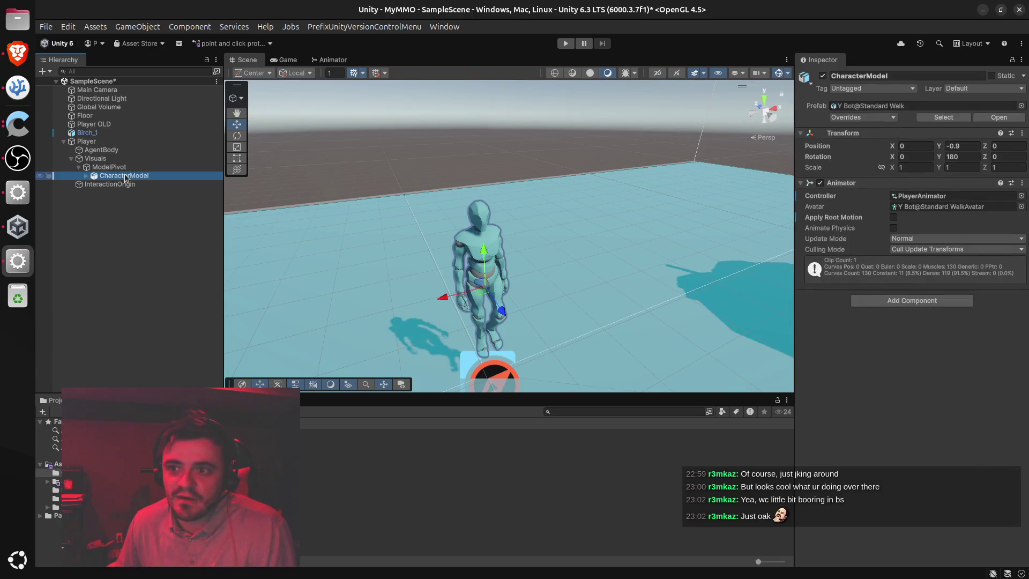
pyautogui.click(972, 146)
pyautogui.write('0')
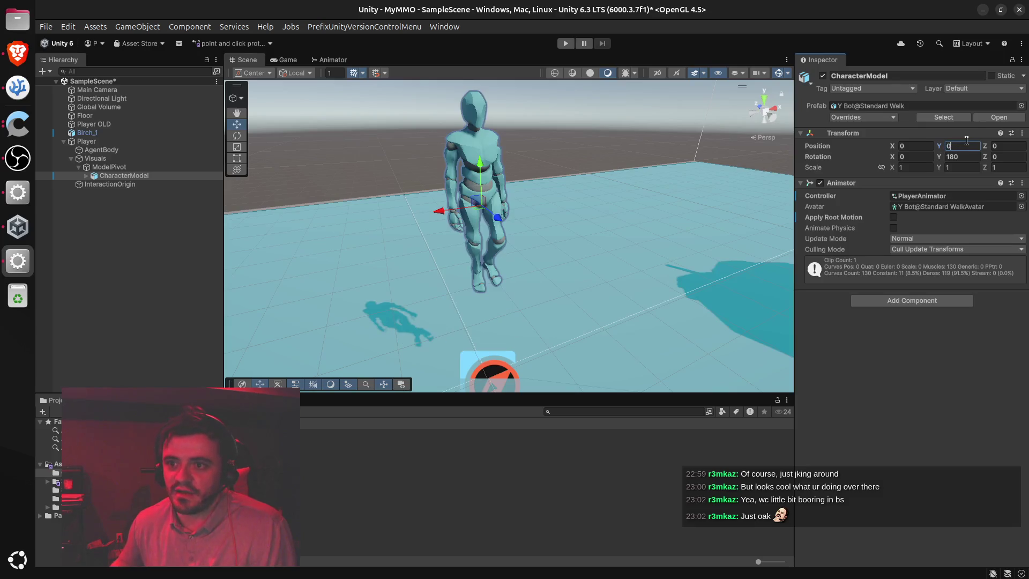
# Set the Player root's position Y to 0 and frame it in the Scene view
pyautogui.click(97, 149)
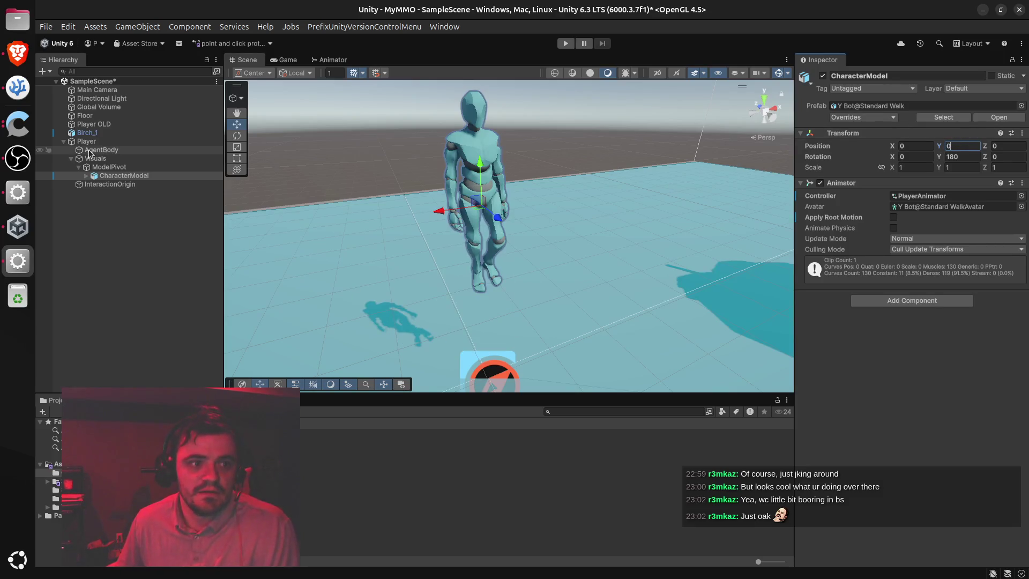
pyautogui.click(92, 141)
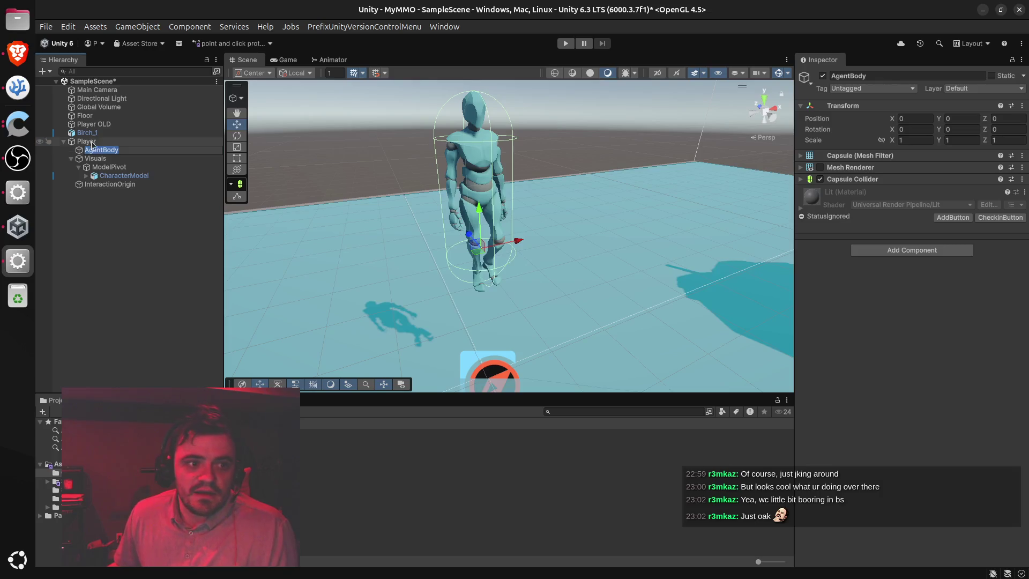
pyautogui.click(969, 119)
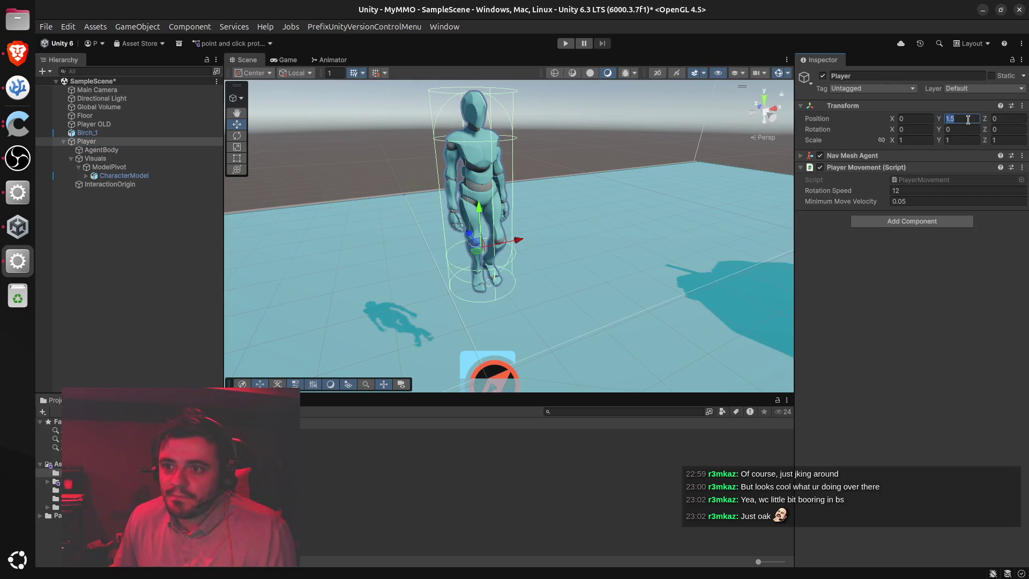
pyautogui.write('0')
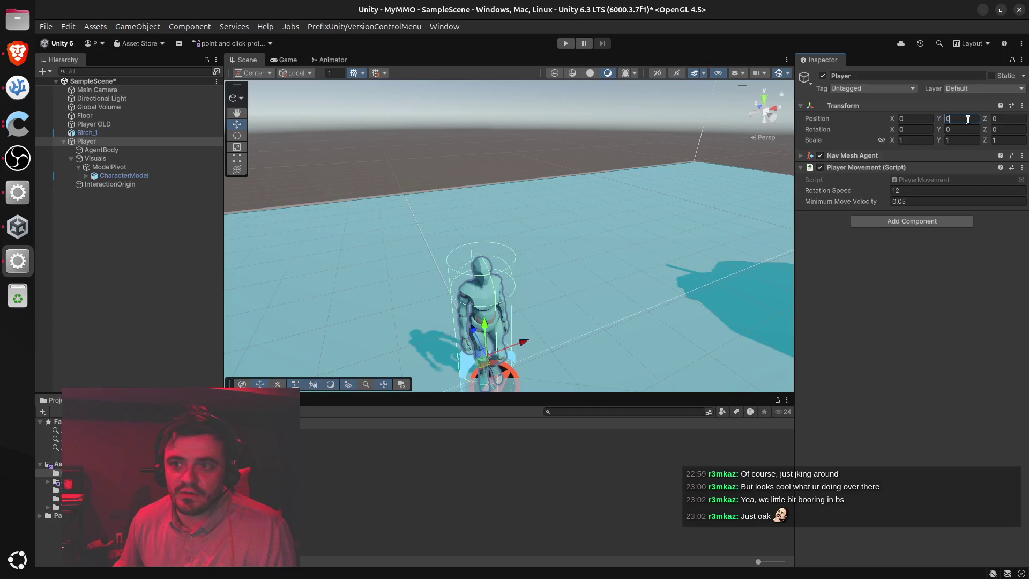
pyautogui.moveTo(523, 279)
pyautogui.mouseDown()
pyautogui.moveTo(542, 107)
pyautogui.moveTo(511, 283)
pyautogui.moveTo(535, 322)
pyautogui.moveTo(595, 317)
pyautogui.moveTo(616, 301)
pyautogui.moveTo(634, 253)
pyautogui.moveTo(625, 244)
pyautogui.moveTo(576, 284)
pyautogui.moveTo(587, 222)
pyautogui.moveTo(557, 236)
pyautogui.mouseUp()
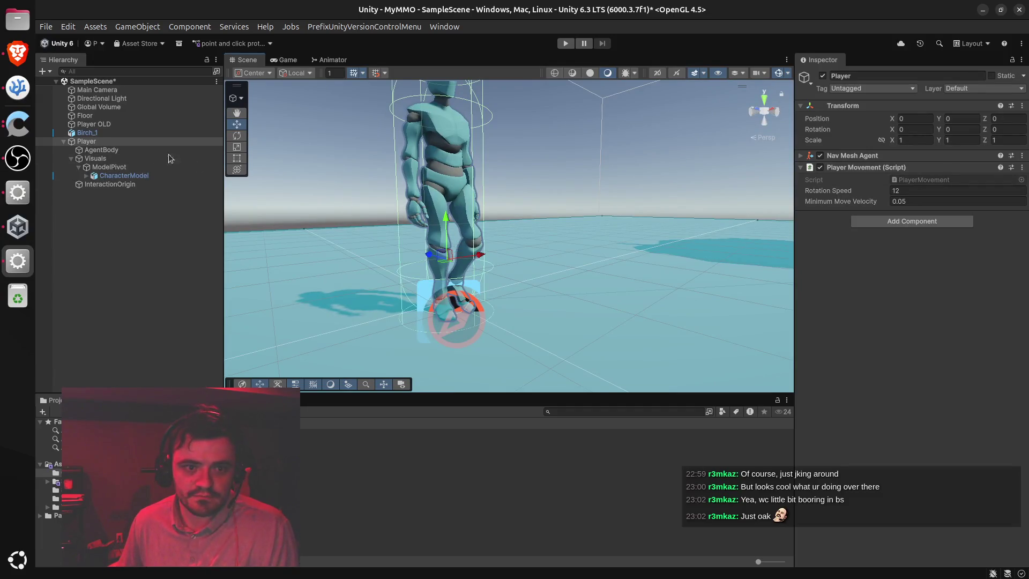
pyautogui.click(109, 143)
pyautogui.press('f')
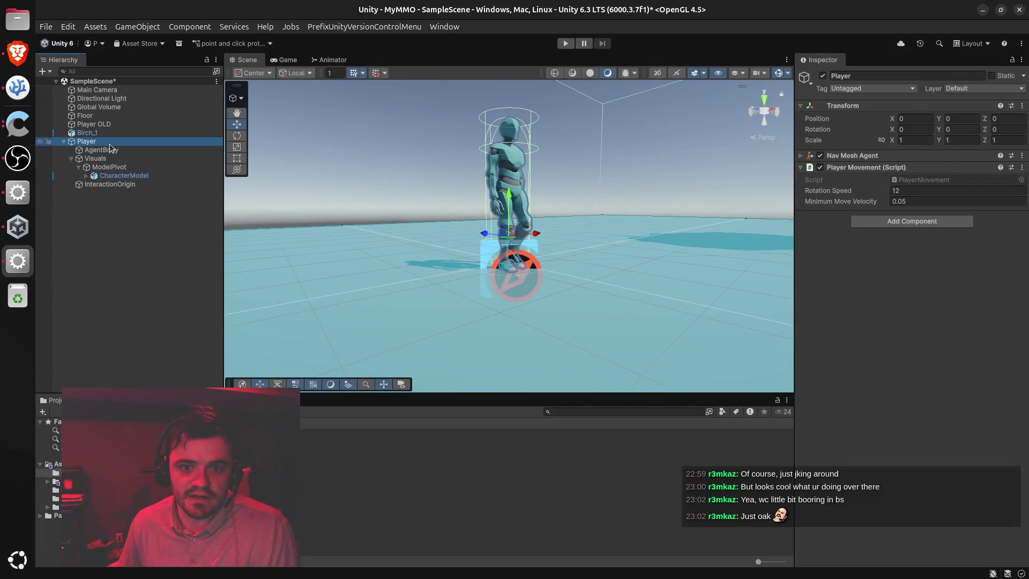
pyautogui.click(18, 52)
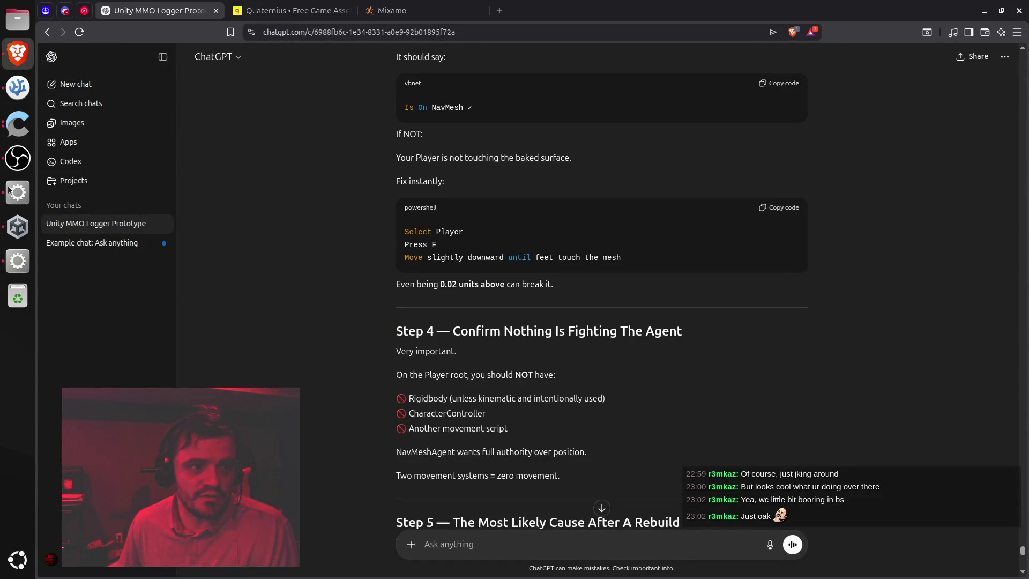
# Nudge the Player slightly above the floor, then review ChatGPT's Step 4 on Rigidbody and movement conflicts
pyautogui.click(17, 226)
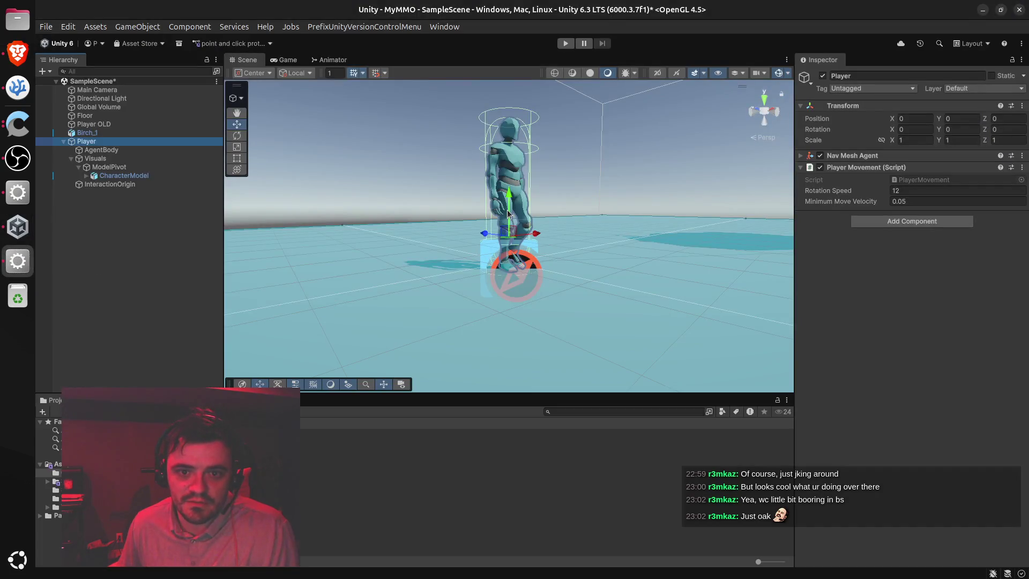
pyautogui.moveTo(512, 213)
pyautogui.mouseDown()
pyautogui.moveTo(513, 175)
pyautogui.moveTo(513, 219)
pyautogui.mouseUp()
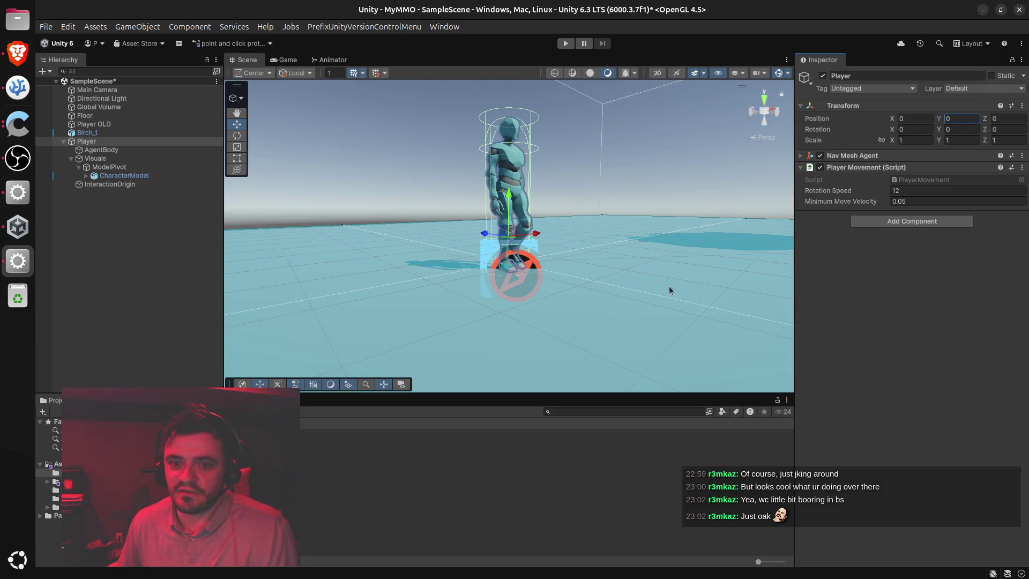
pyautogui.click(15, 56)
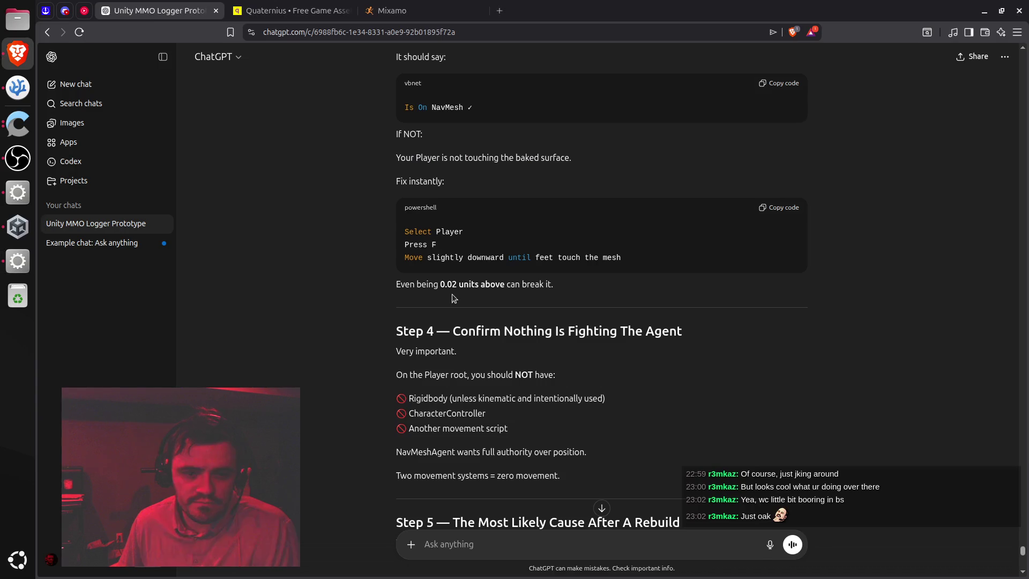
pyautogui.scroll(-3, 461, 292)
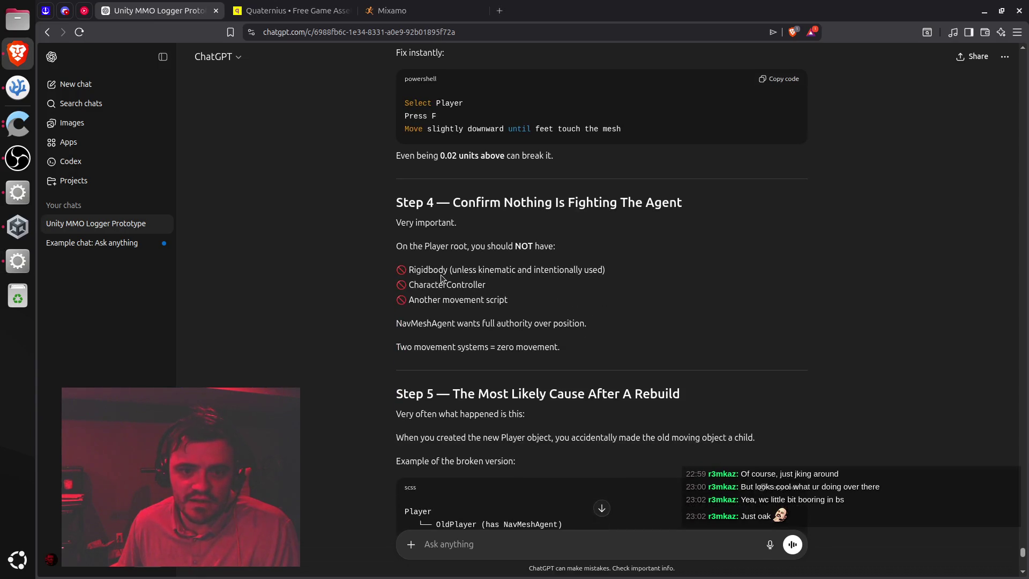
pyautogui.doubleClick(424, 271)
pyautogui.scroll(-2, 450, 271)
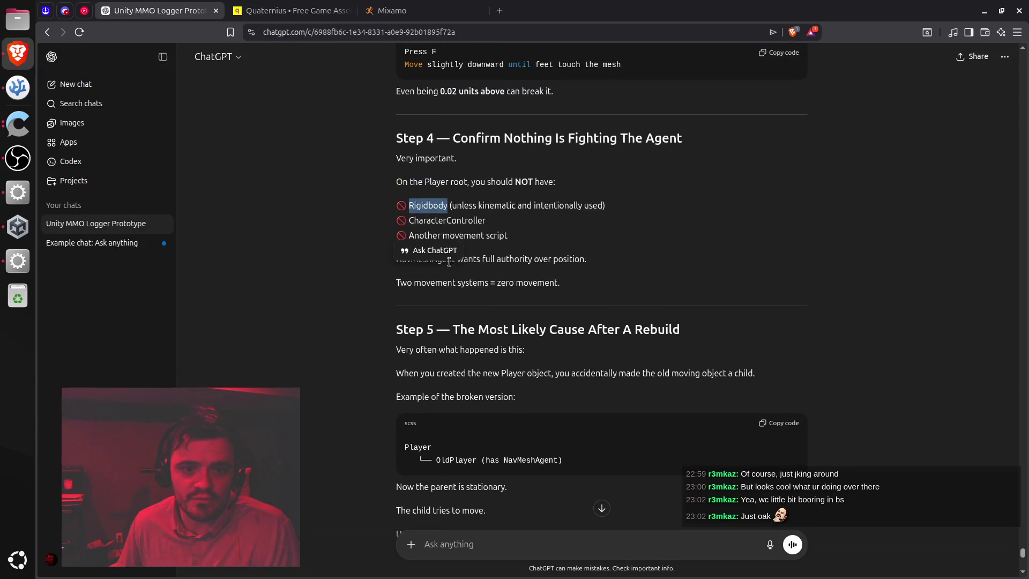
pyautogui.doubleClick(463, 236)
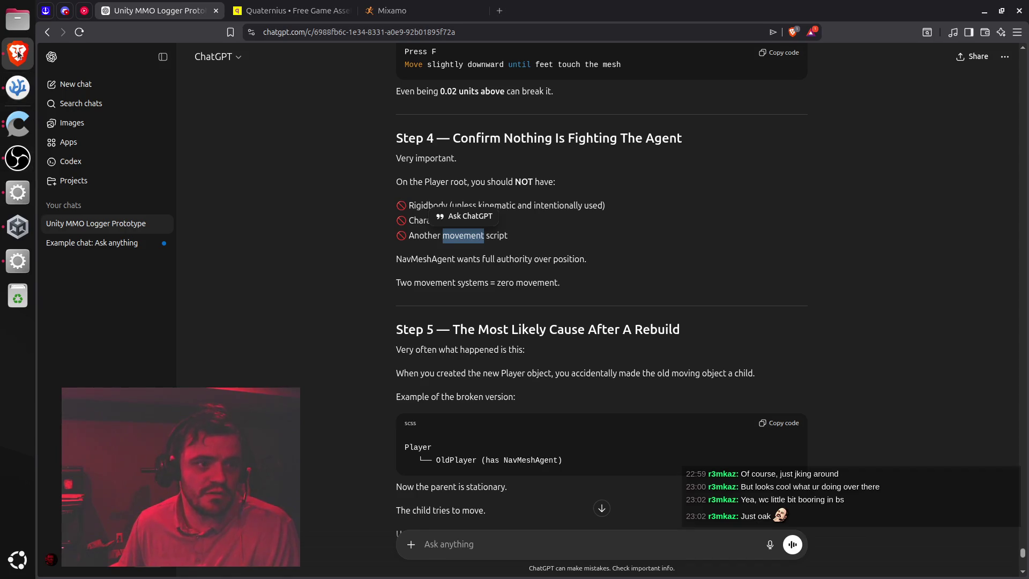
pyautogui.click(17, 261)
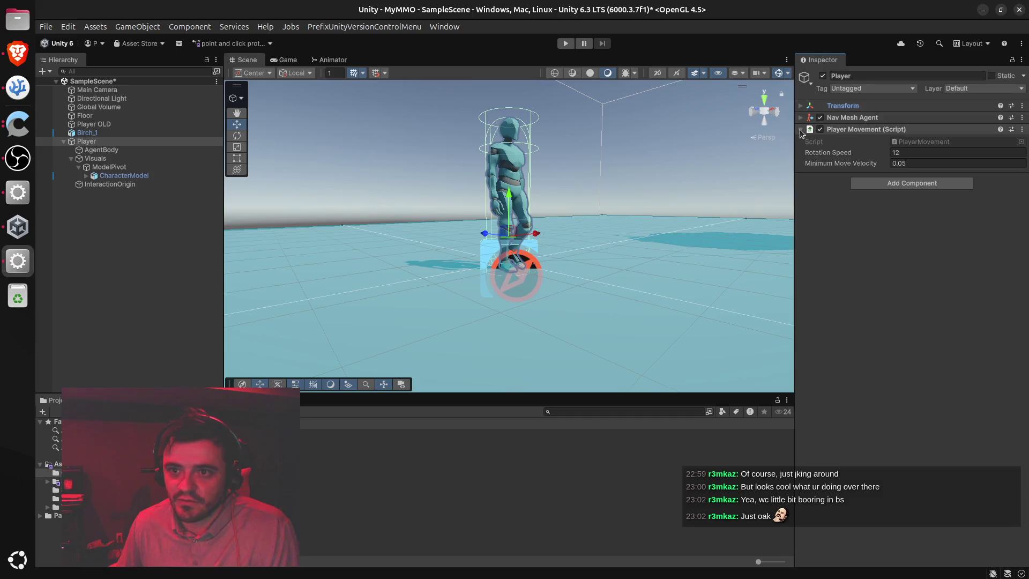
# Collapse the Player Movement component and start the scene in Play mode
pyautogui.click(800, 130)
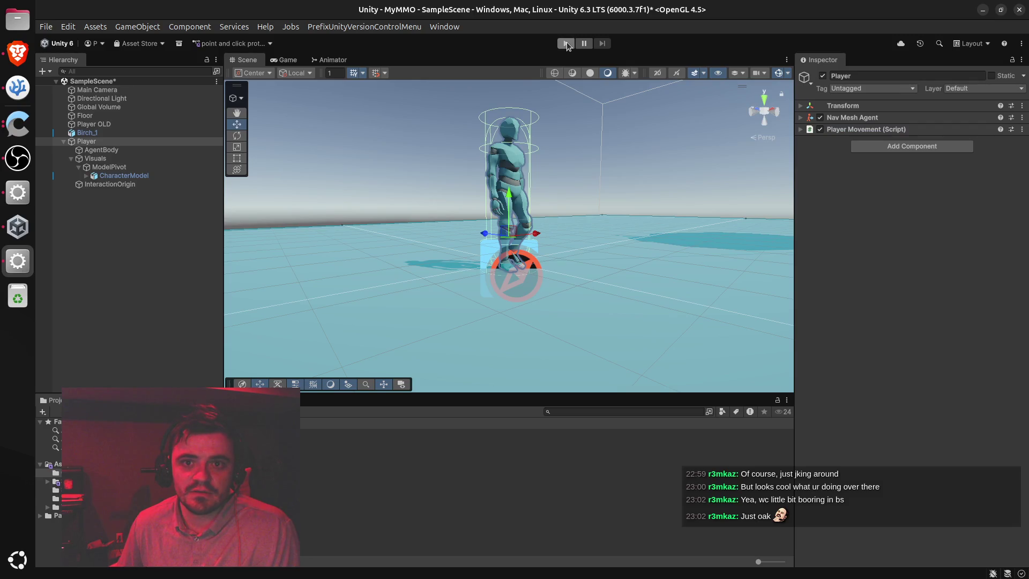
pyautogui.hotkey('alt', 'Tab')
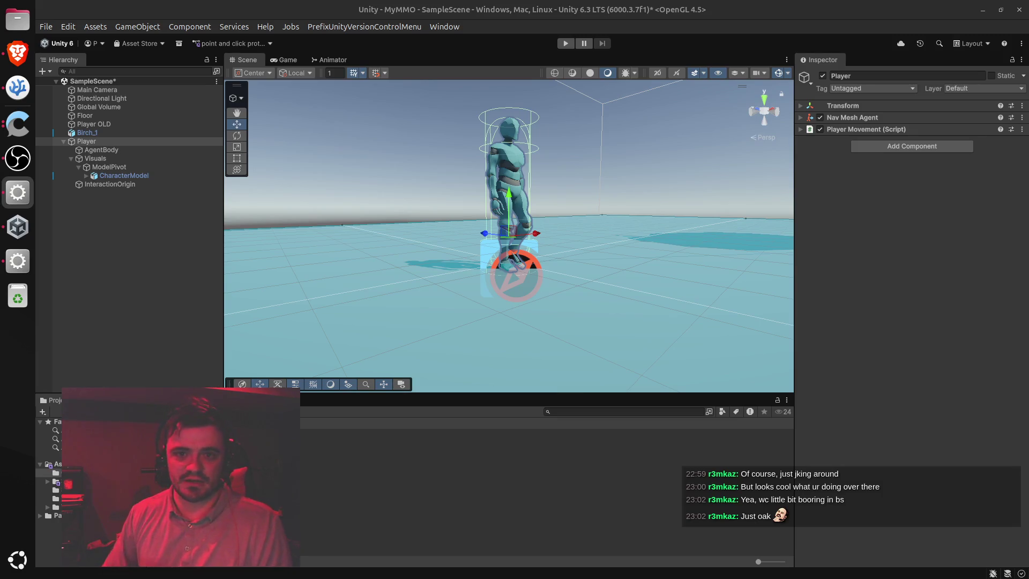
pyautogui.click(565, 45)
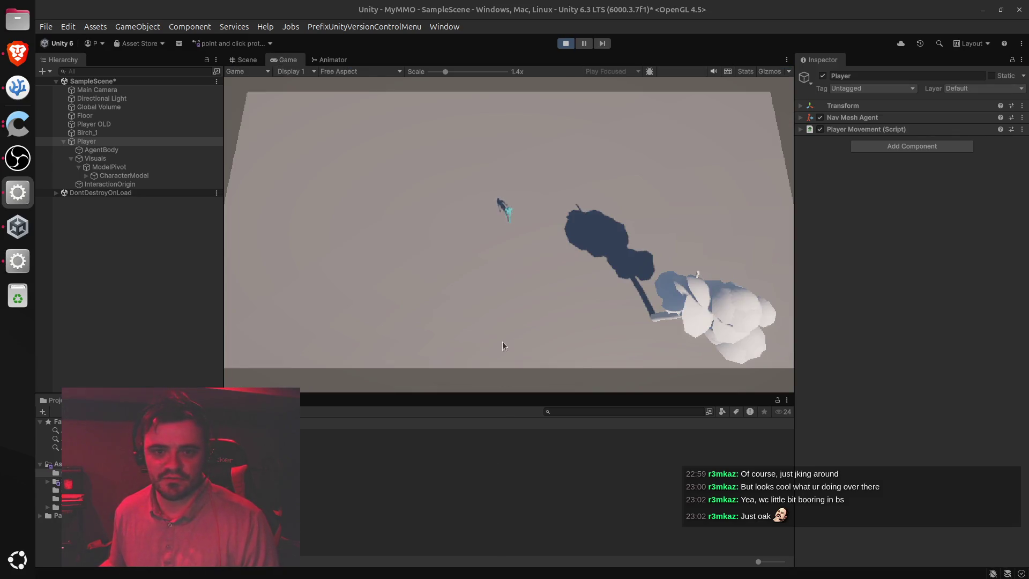
# Click several floor spots in the Game view to walk the Player around, zooming in and out
pyautogui.click(480, 248)
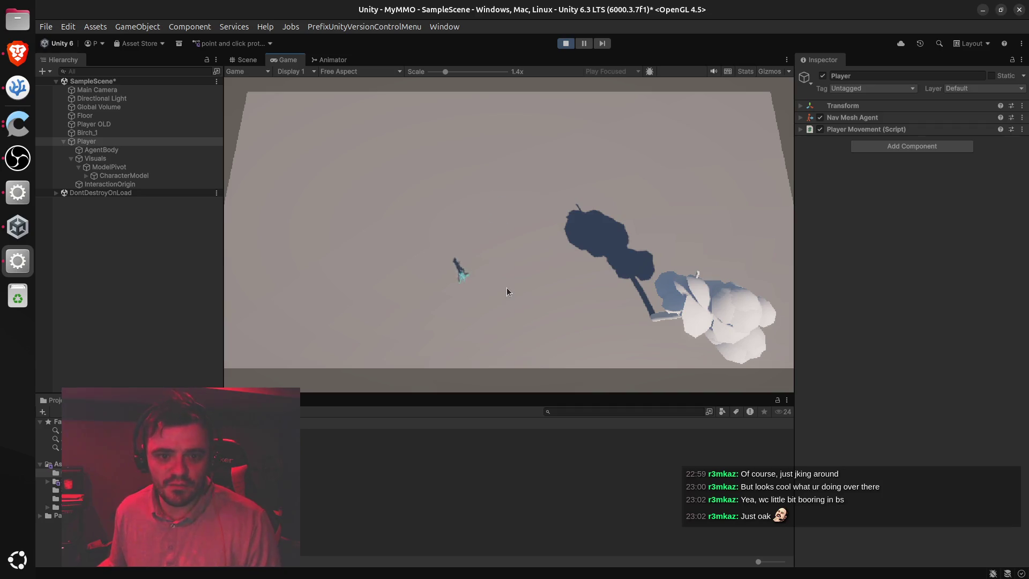
pyautogui.click(518, 243)
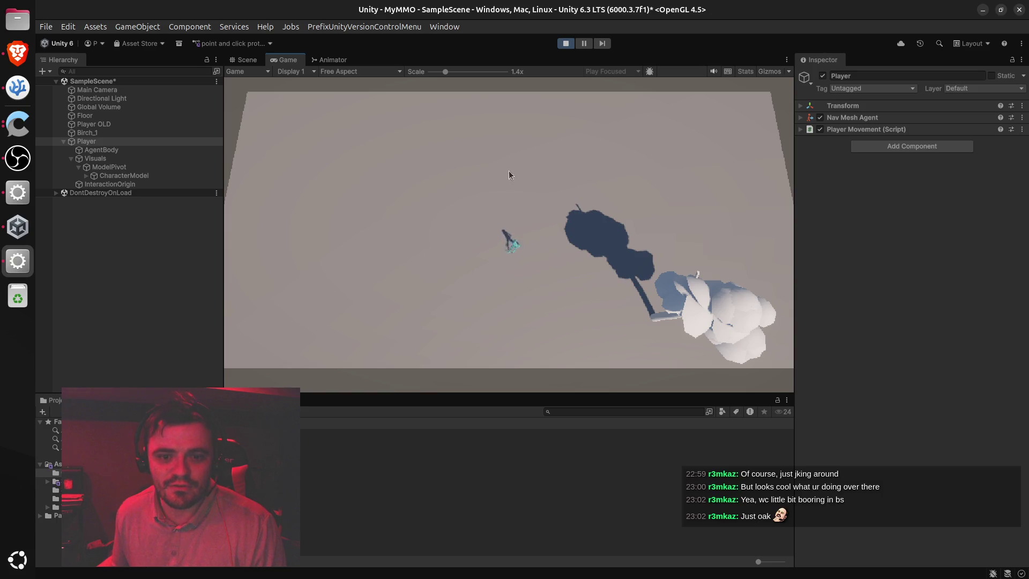
pyautogui.moveTo(445, 71)
pyautogui.mouseDown()
pyautogui.moveTo(474, 73)
pyautogui.moveTo(484, 96)
pyautogui.mouseUp()
pyautogui.click(433, 242)
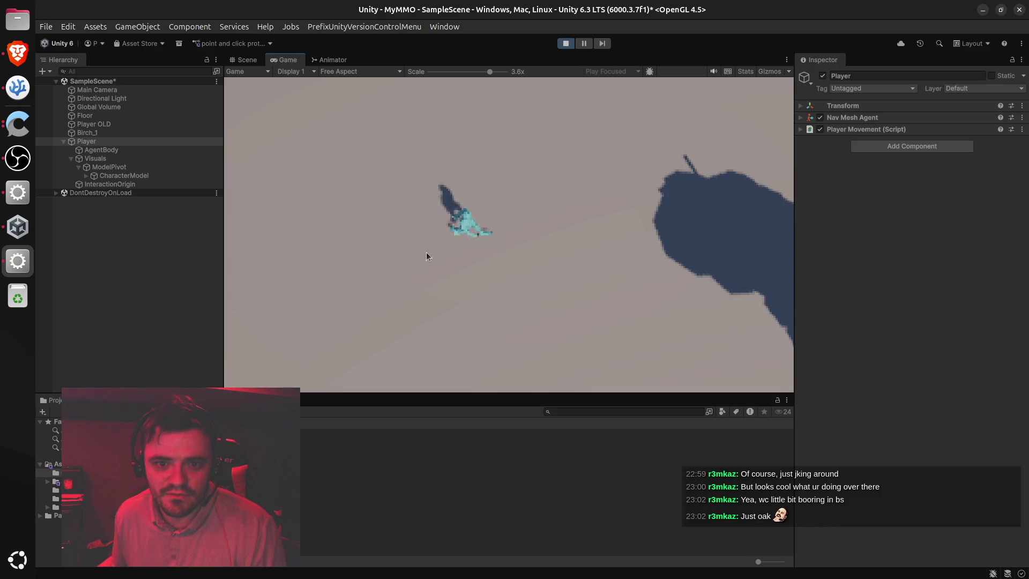
pyautogui.click(468, 309)
pyautogui.click(654, 233)
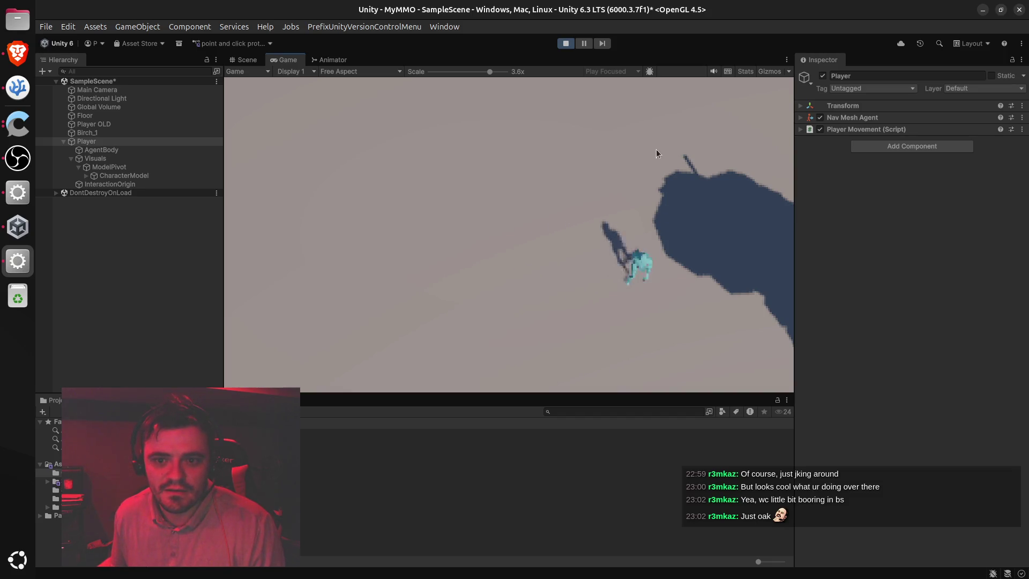
pyautogui.moveTo(489, 71); pyautogui.dragTo(455, 73)
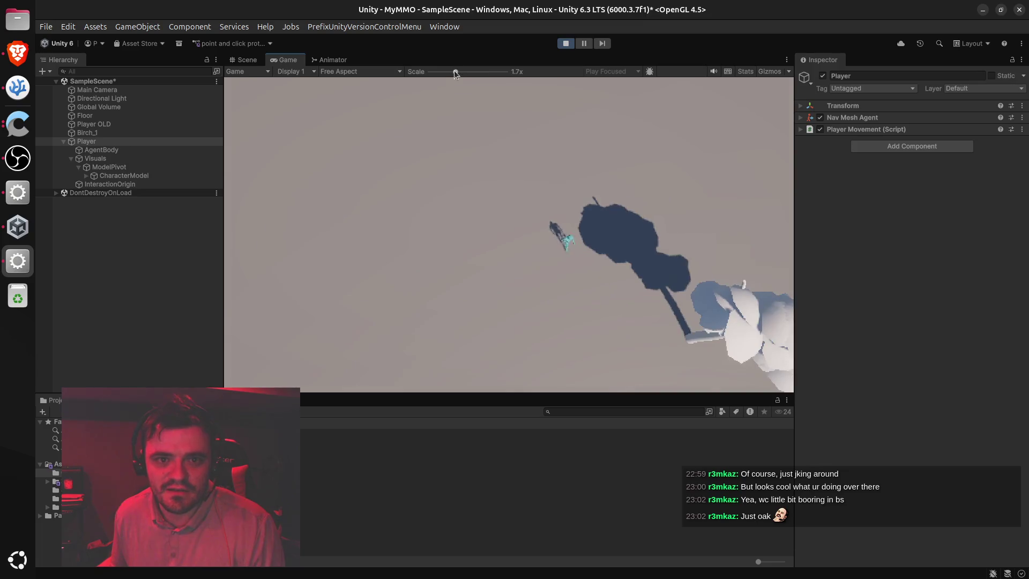
# Watch the walking Player from the Scene view, frame it, and stop Play mode
pyautogui.click(243, 59)
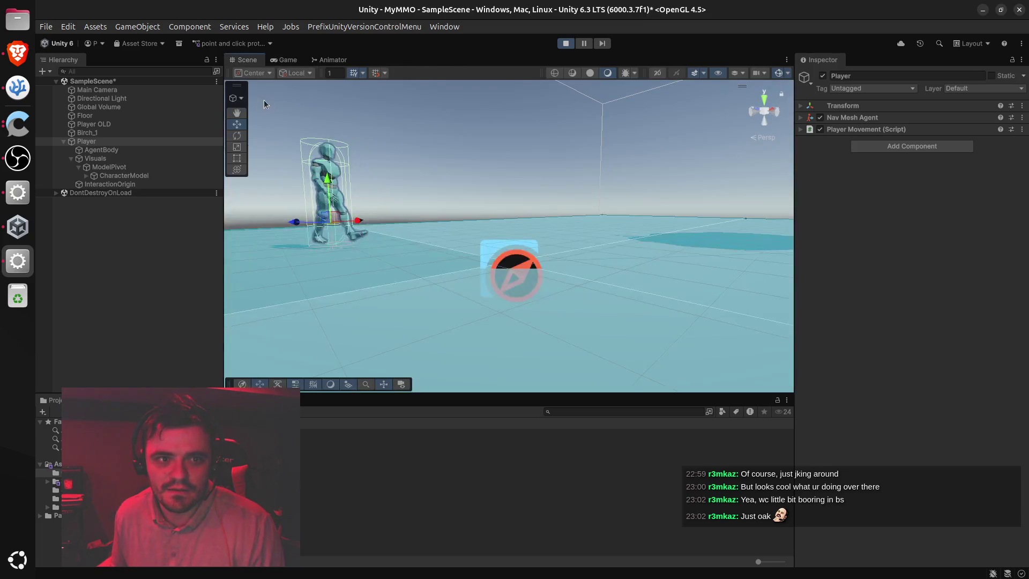
pyautogui.moveTo(464, 300)
pyautogui.mouseDown()
pyautogui.moveTo(482, 339)
pyautogui.moveTo(482, 257)
pyautogui.moveTo(471, 232)
pyautogui.moveTo(480, 311)
pyautogui.moveTo(501, 368)
pyautogui.mouseUp()
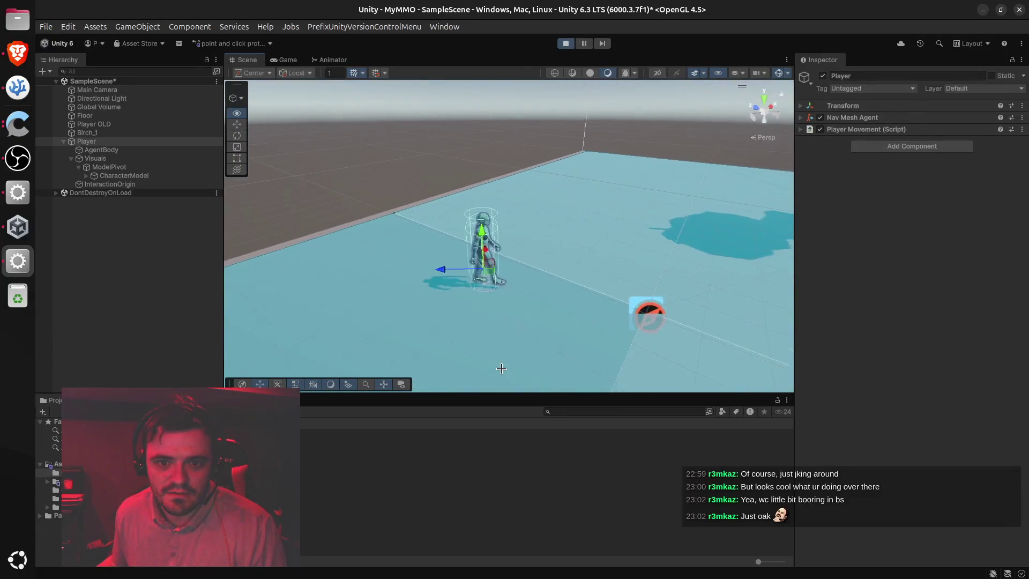
pyautogui.click(283, 59)
pyautogui.click(586, 180)
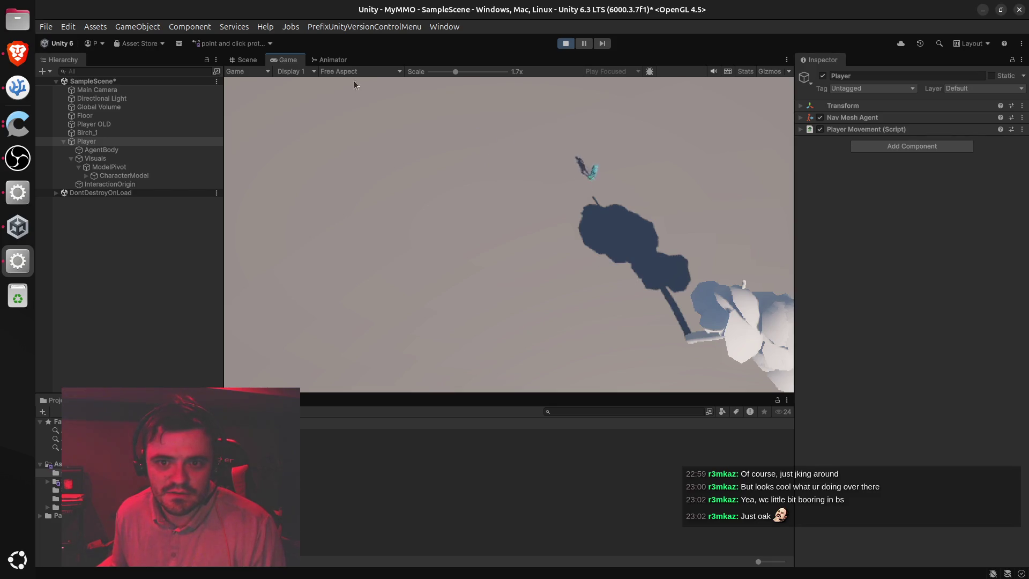
pyautogui.click(247, 60)
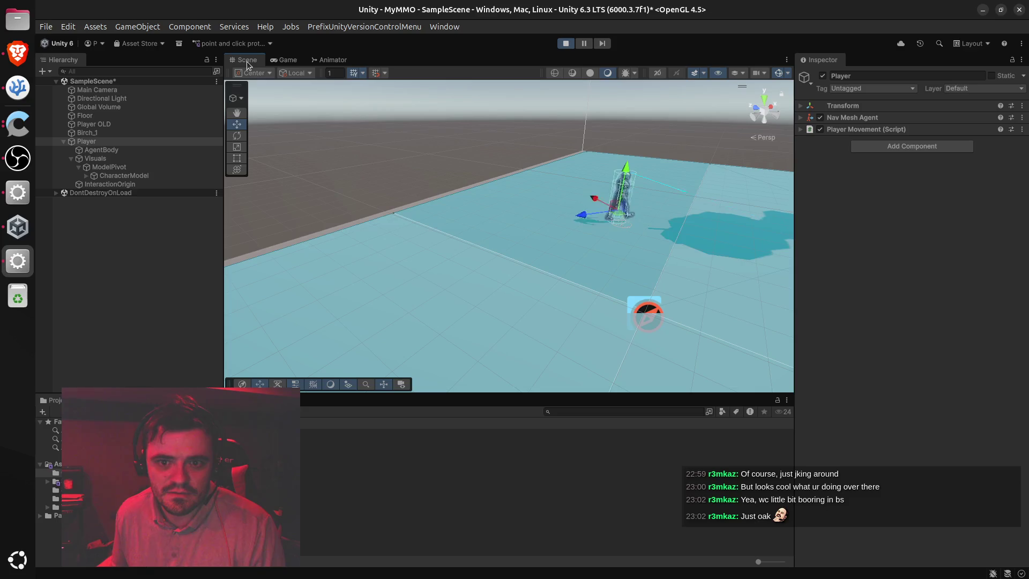
pyautogui.moveTo(514, 220); pyautogui.dragTo(483, 223)
pyautogui.press('f')
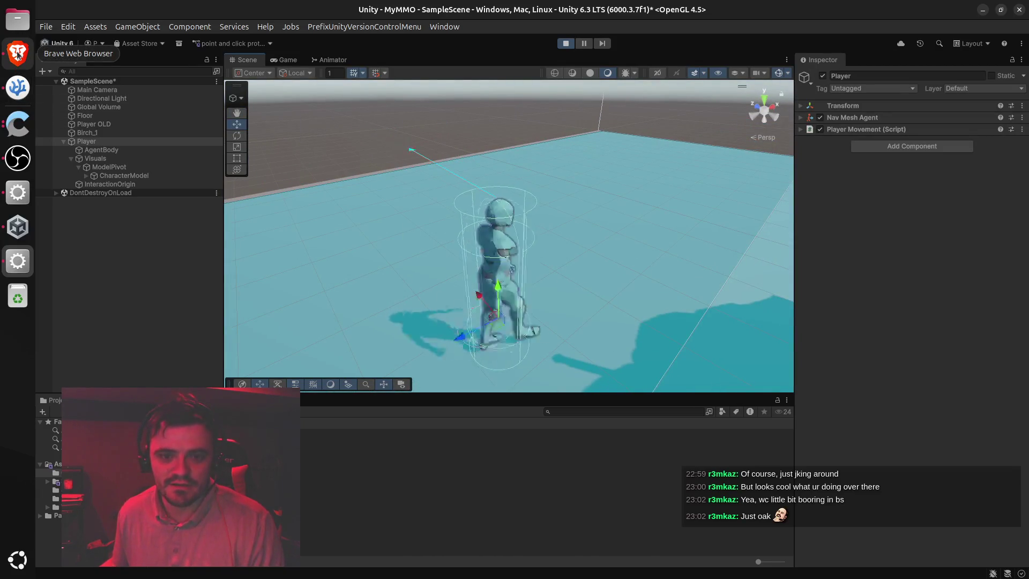
pyautogui.click(563, 43)
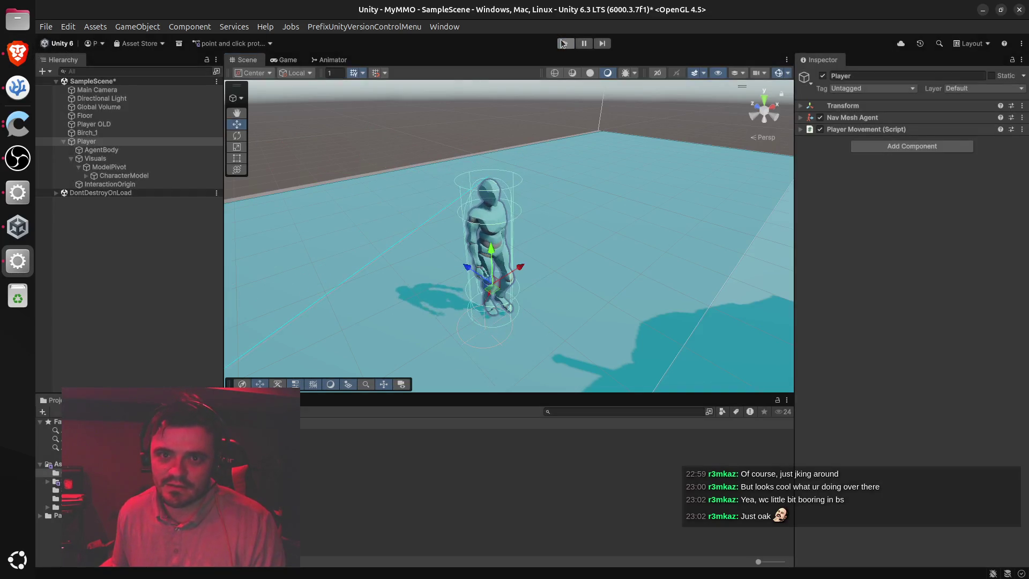
# Set the CharacterModel's Transform Rotation Y from 180 to 0
pyautogui.click(110, 176)
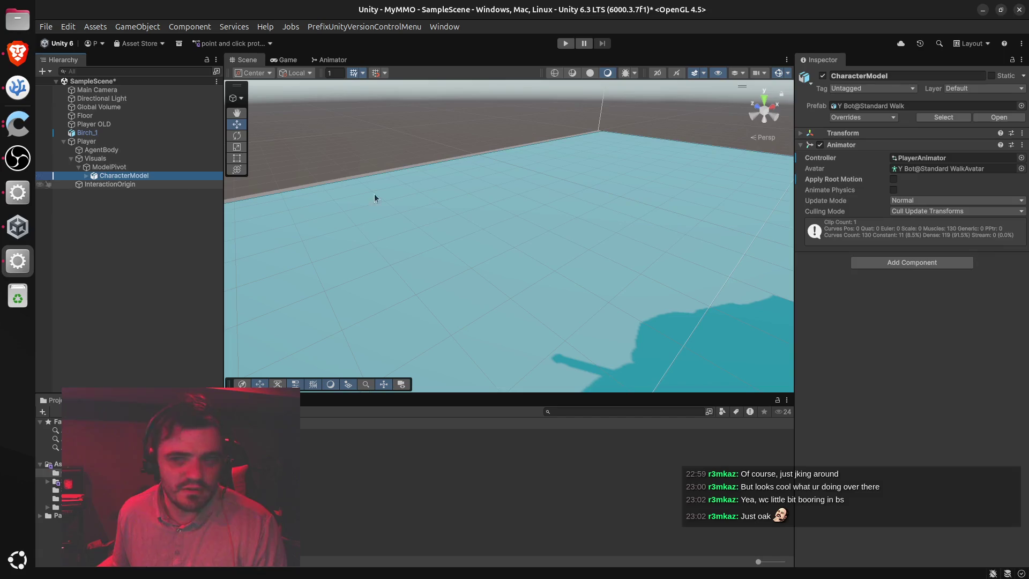
pyautogui.click(804, 141)
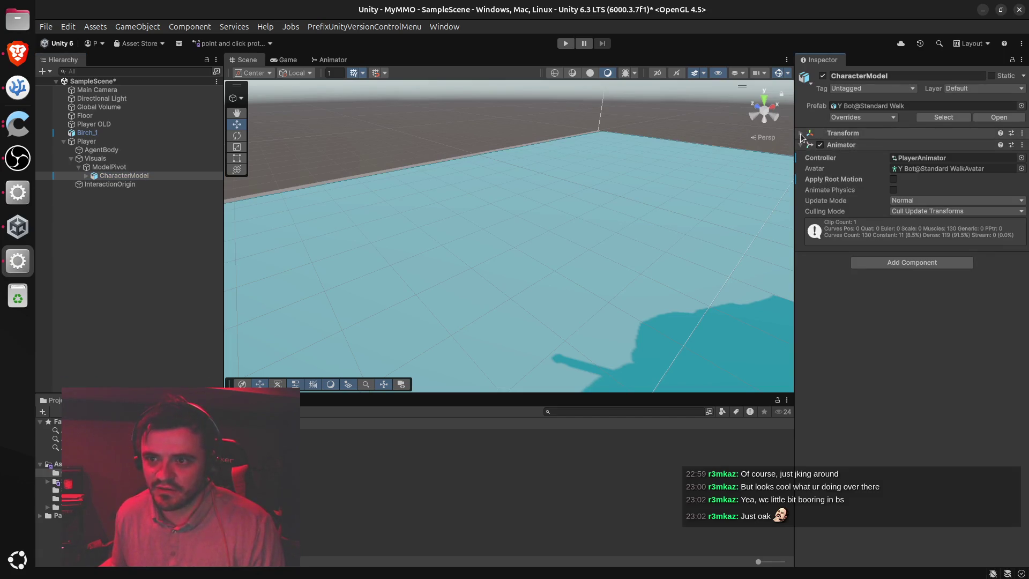
pyautogui.click(801, 134)
pyautogui.click(972, 157)
pyautogui.write('0')
pyautogui.press('Return')
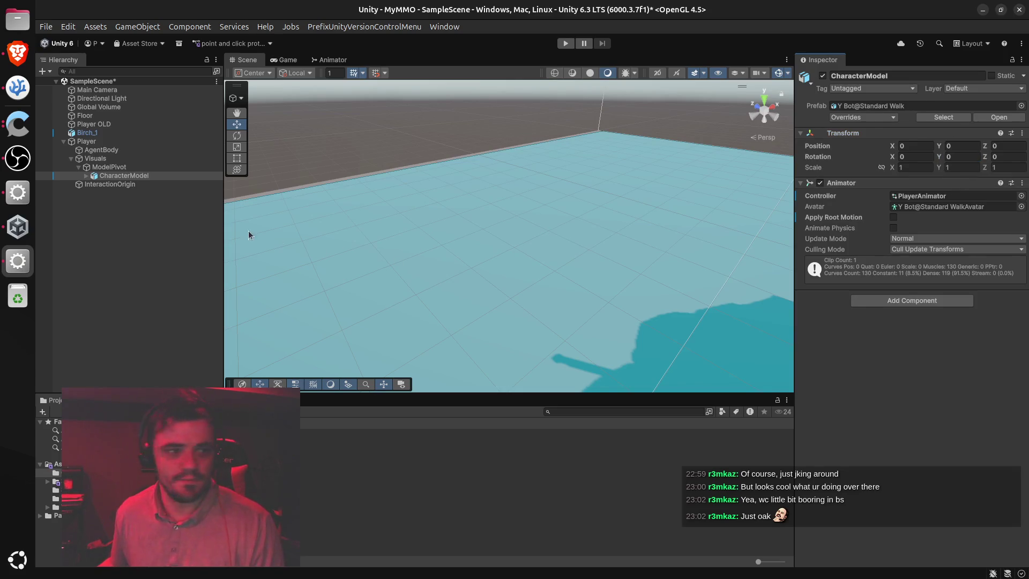
# Return to the ChatGPT conversation and dismiss the popup over the selected code
pyautogui.click(17, 52)
pyautogui.scroll(-10, 459, 353)
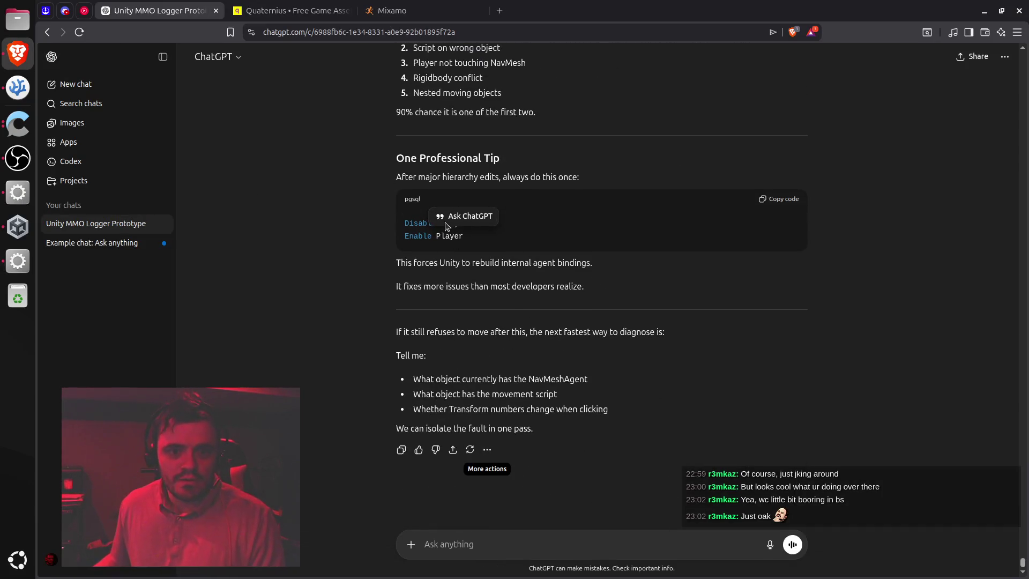
pyautogui.click(358, 209)
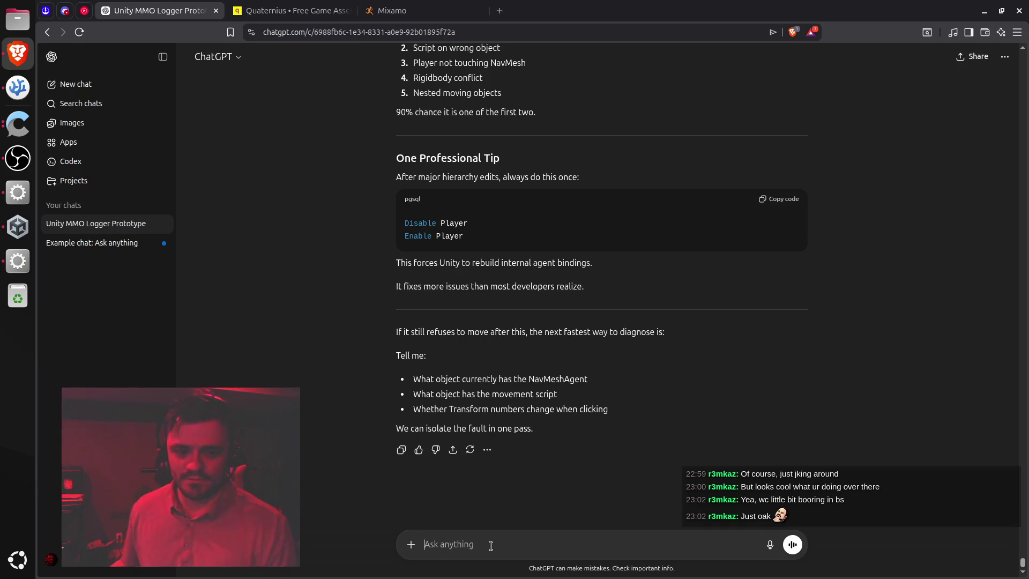
# Tell ChatGPT that moving the NavMeshAgent and script to the root worked, but rotation jitters at the destination
pyautogui.write('alright swe')
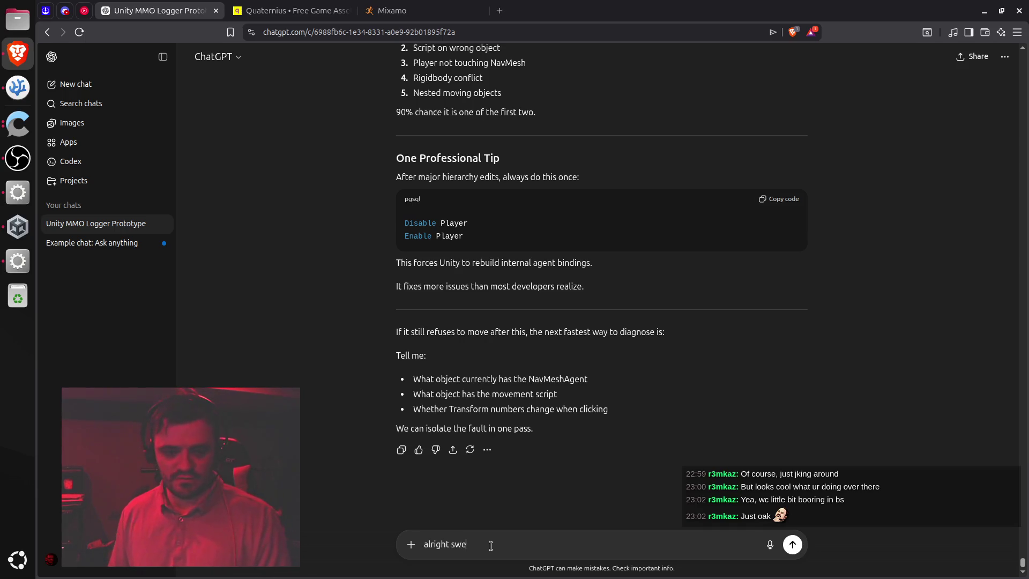
pyautogui.write('et that was it,')
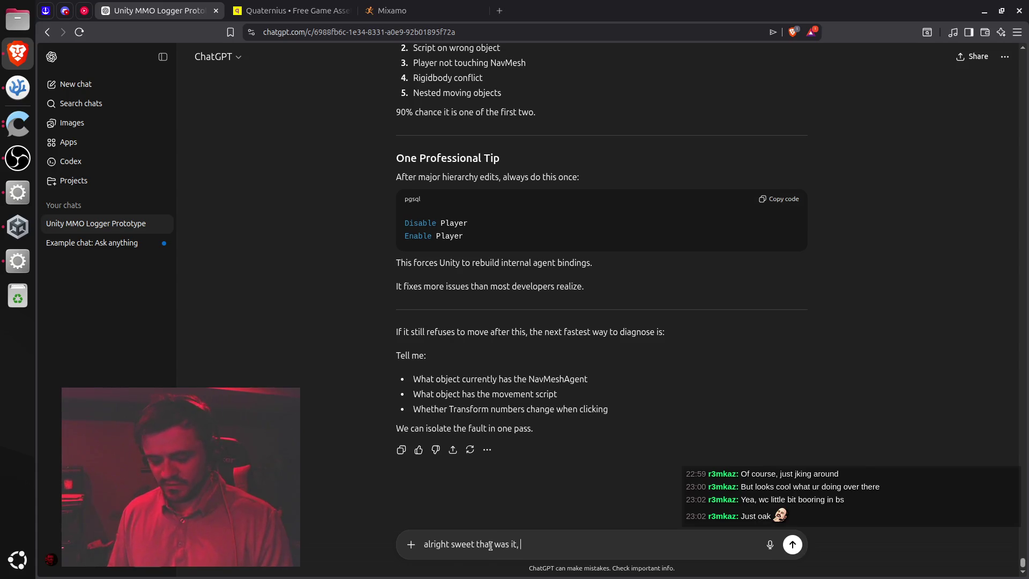
pyautogui.write(' I put the ')
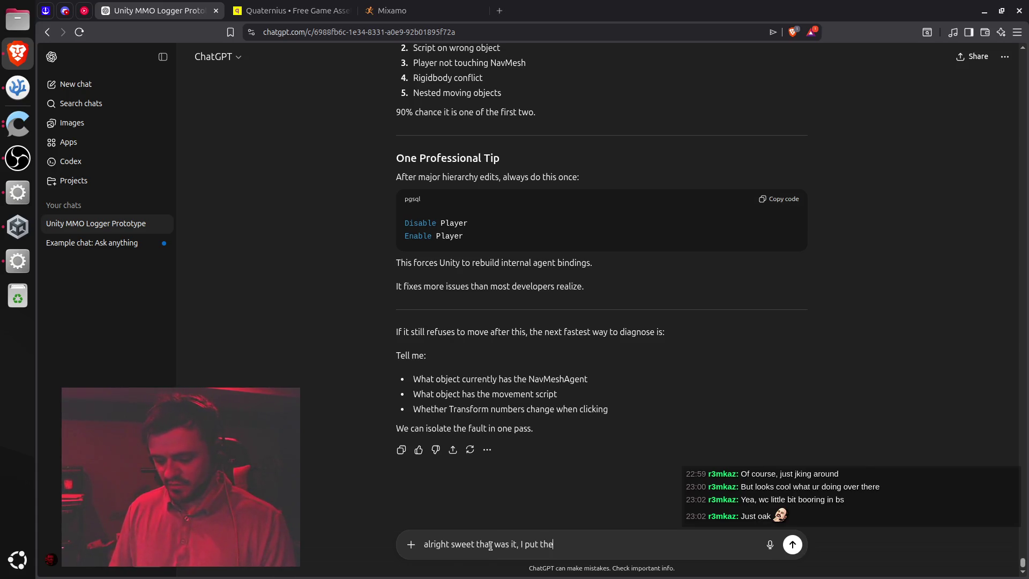
pyautogui.write('nav')
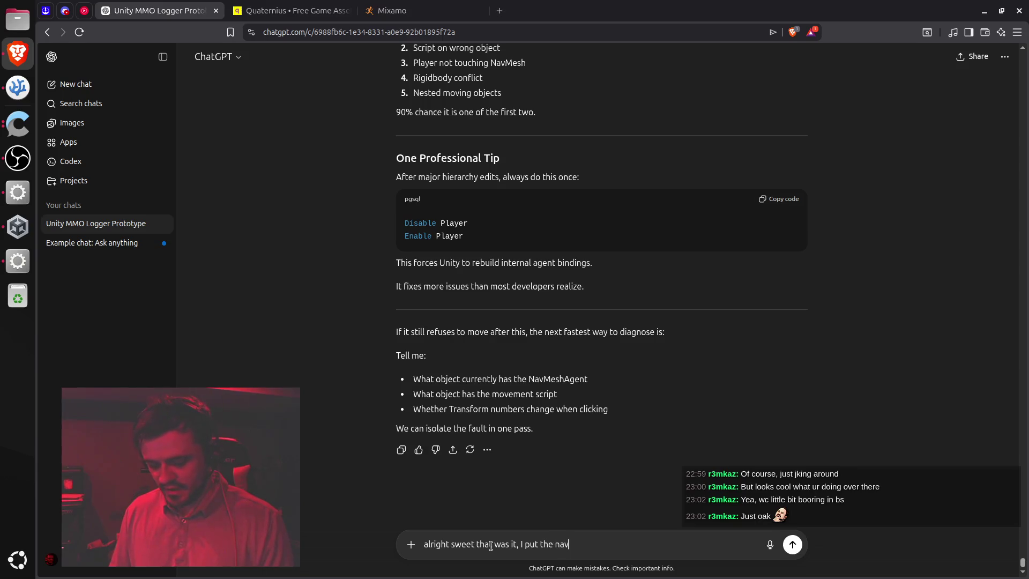
pyautogui.write(' mesh agent and t')
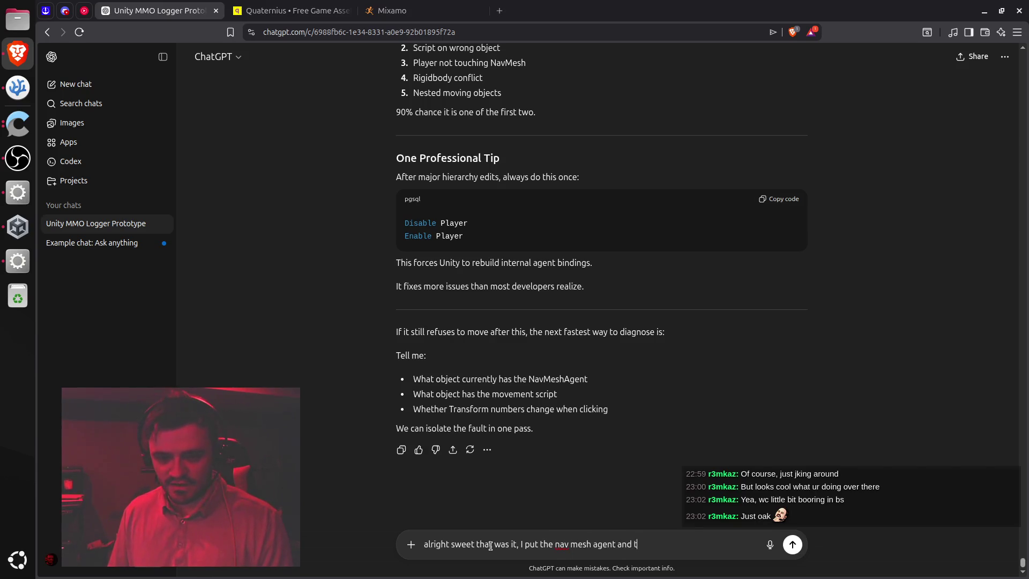
pyautogui.write('he movement s')
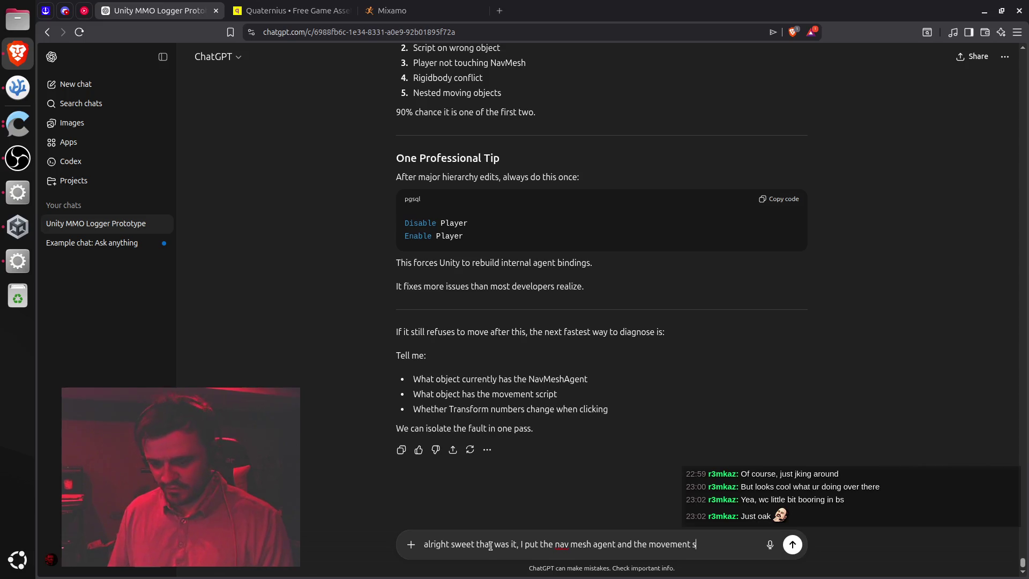
pyautogui.write('cript on the roo')
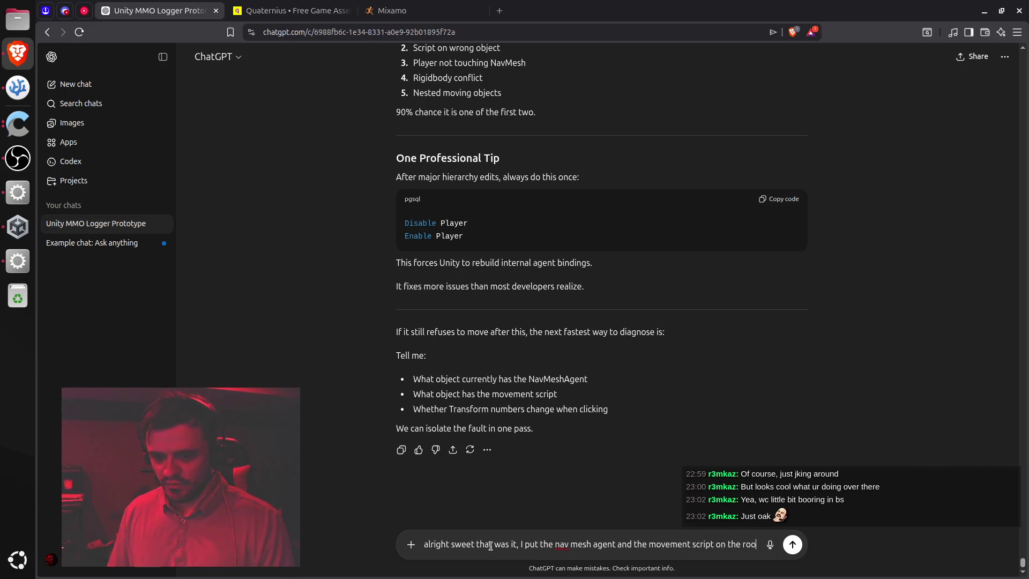
pyautogui.write('t and it works')
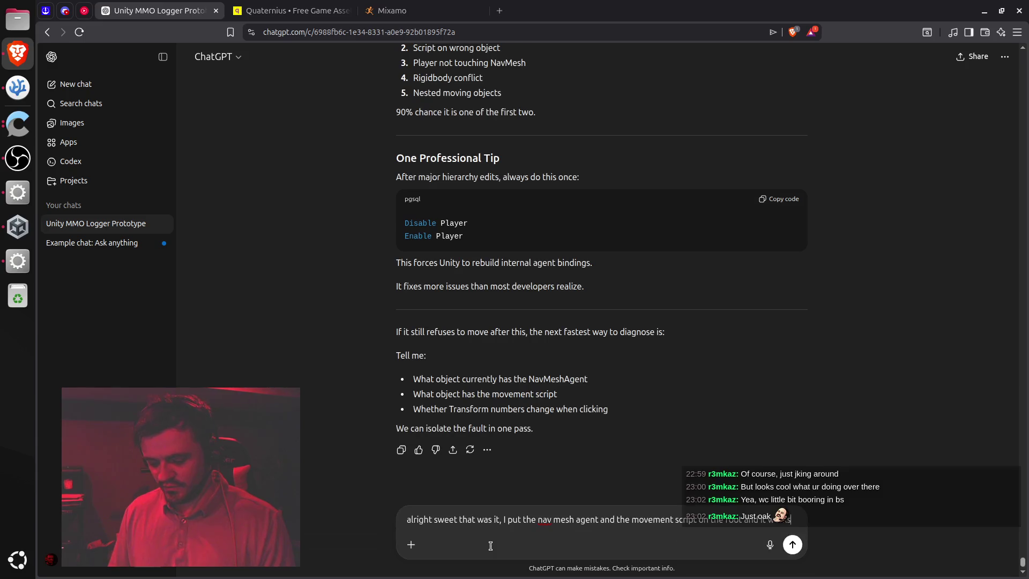
pyautogui.write(' great, he even')
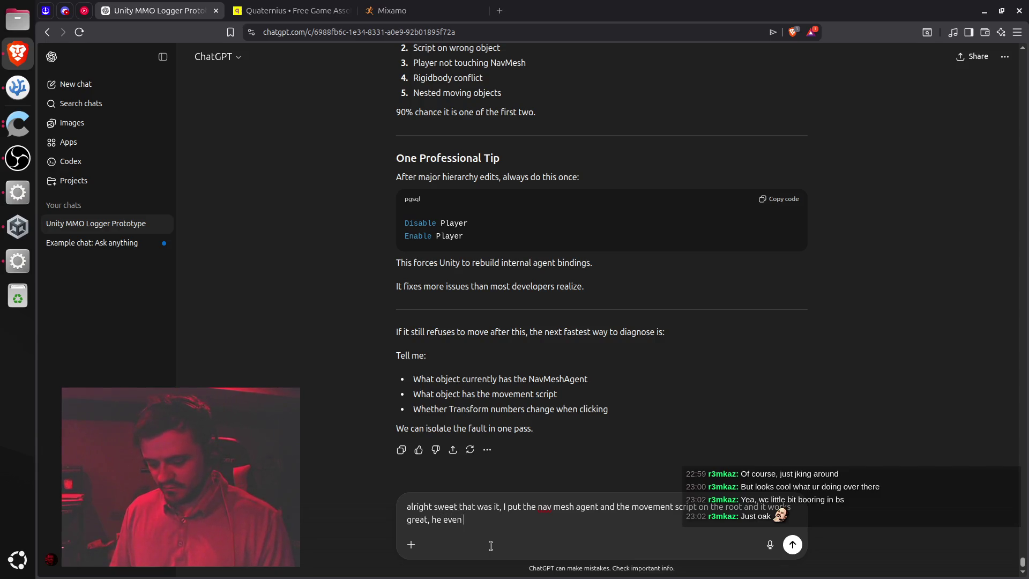
pyautogui.write(' is facing the way')
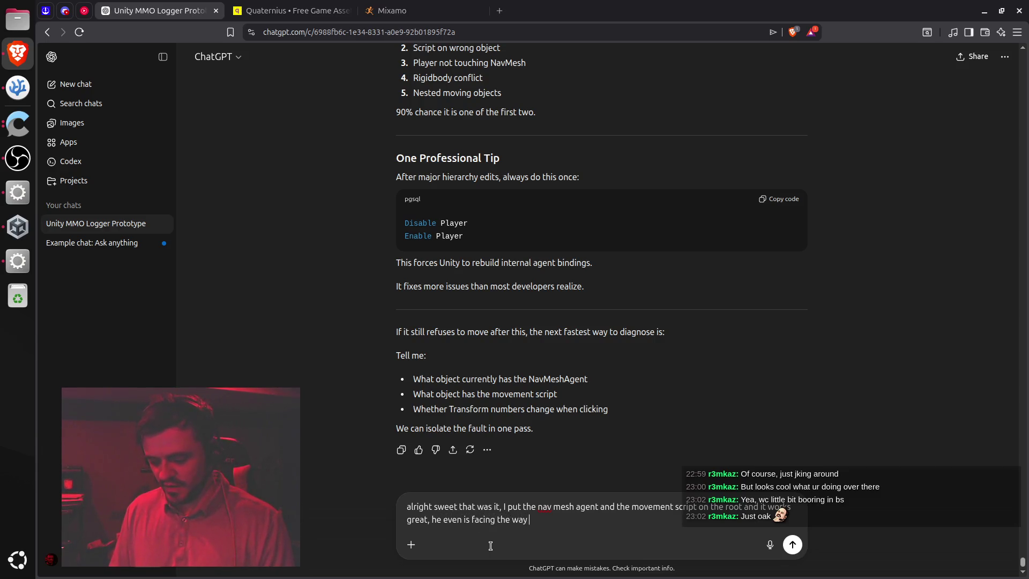
pyautogui.write(' I want!  ')
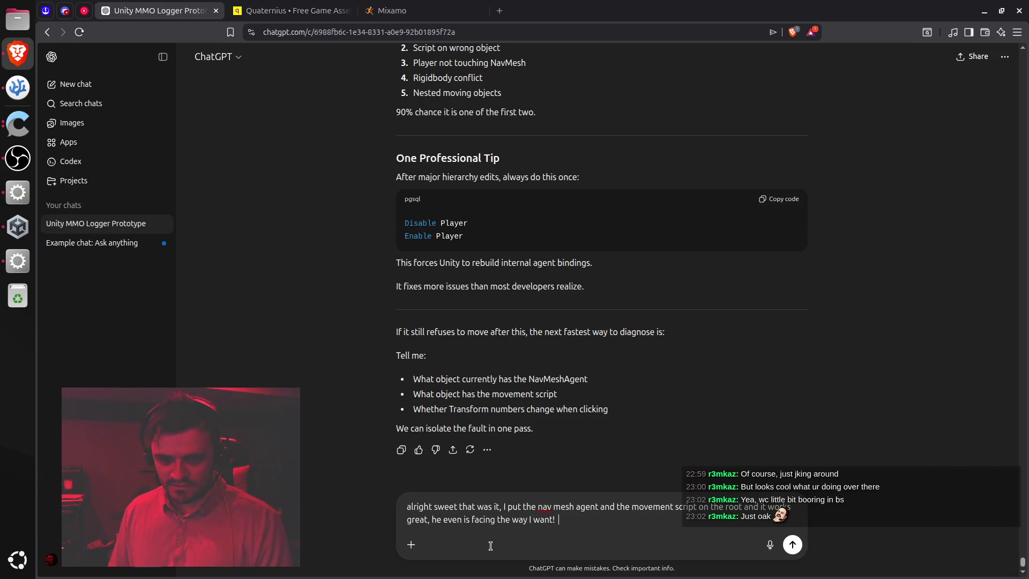
pyautogui.write('He does seem to glitch ')
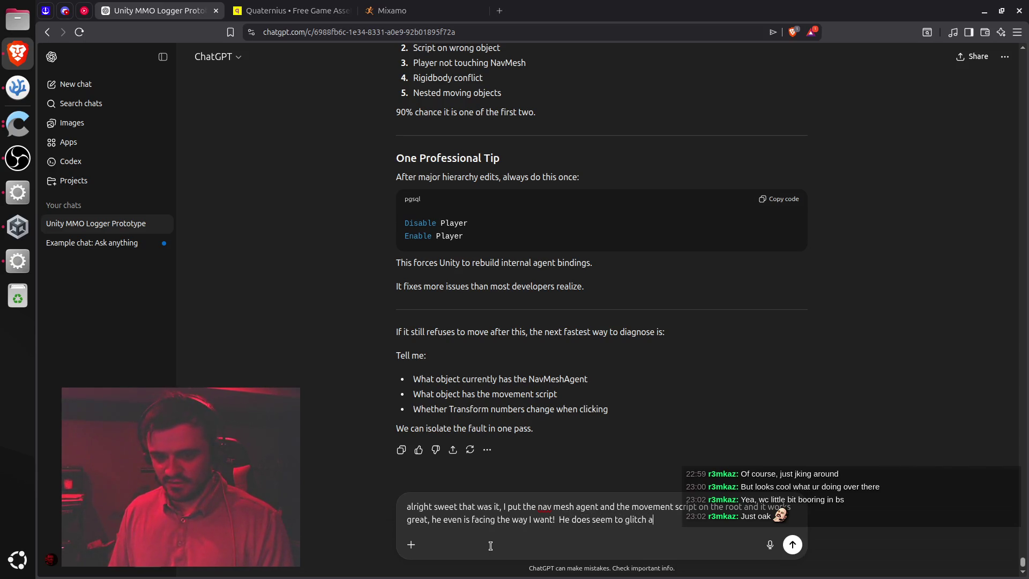
pyautogui.write('a little and panic')
pyautogui.press('BackSpace')
pyautogui.write('ge')
pyautogui.write(' the destination')
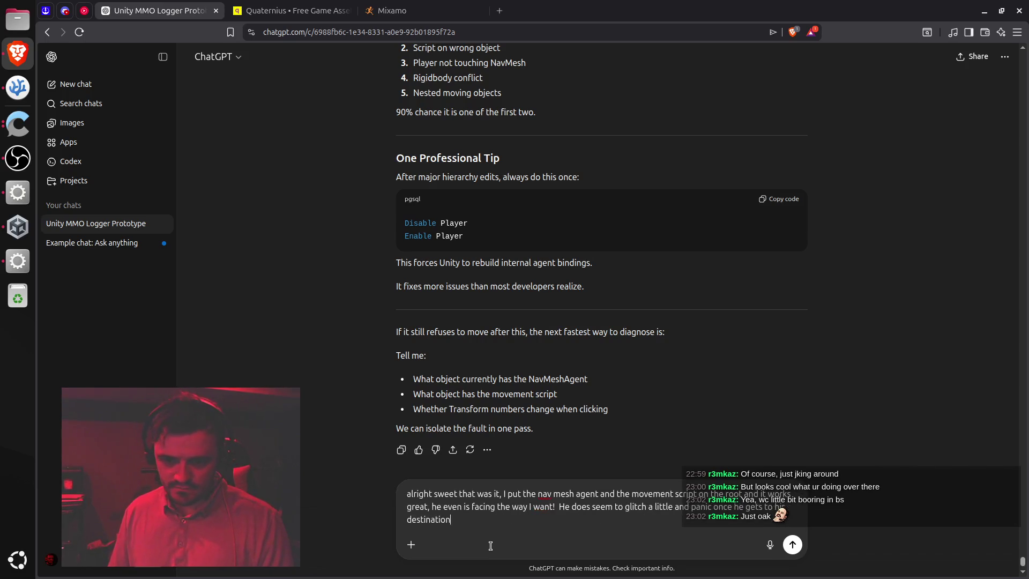
pyautogui.write(', frantically')
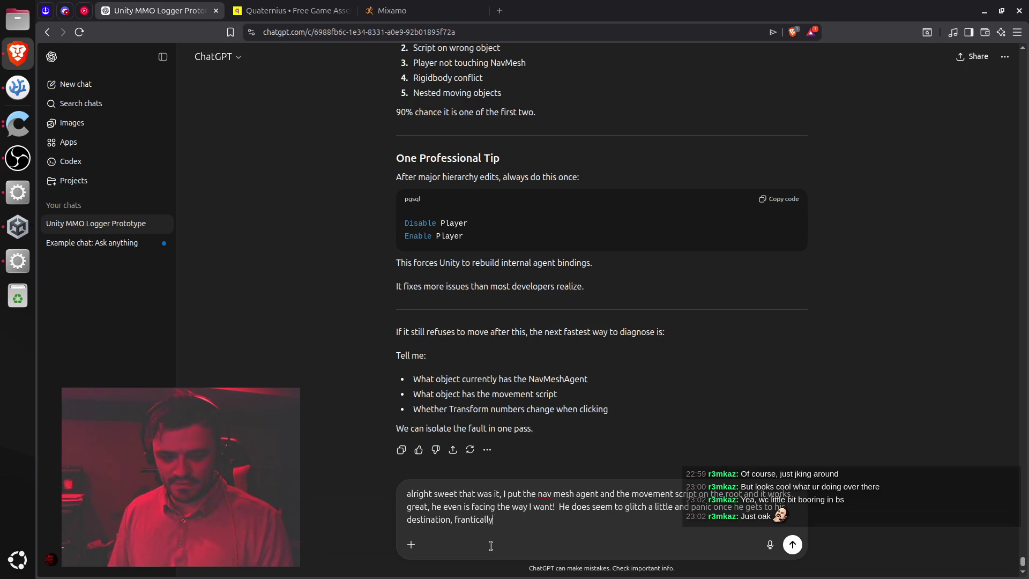
pyautogui.write(' updating his')
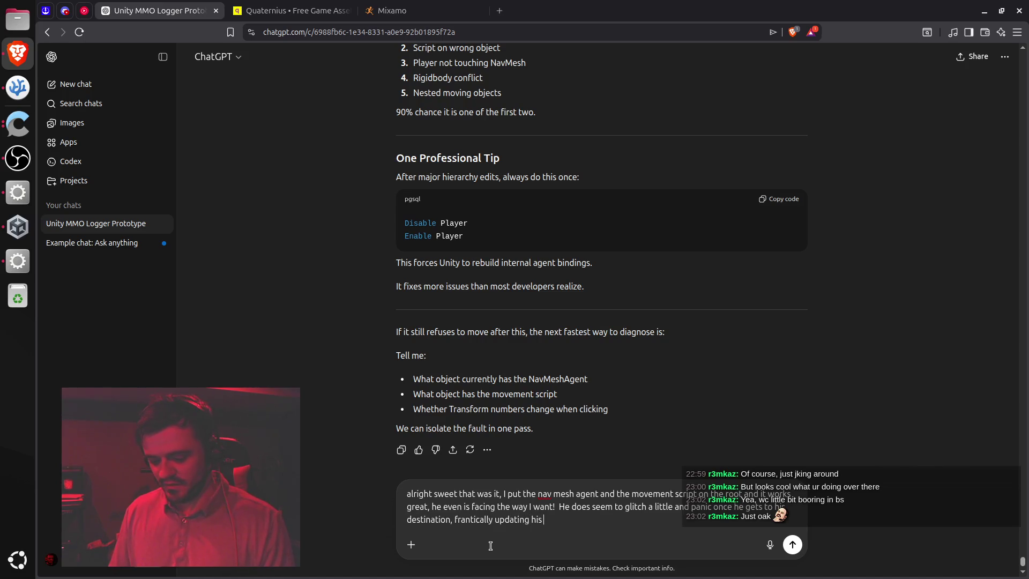
pyautogui.write(' rotation di')
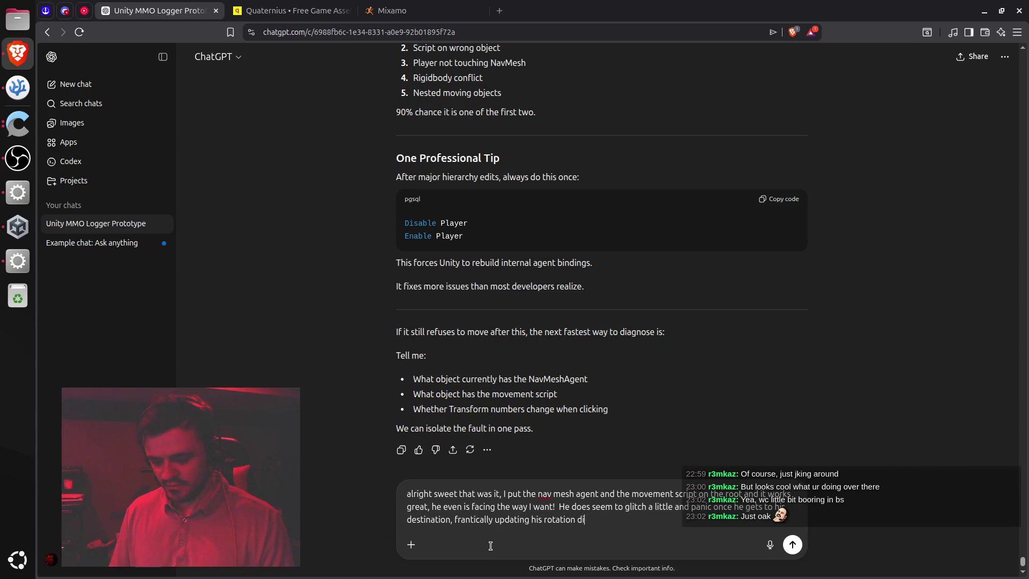
pyautogui.write('rection ')
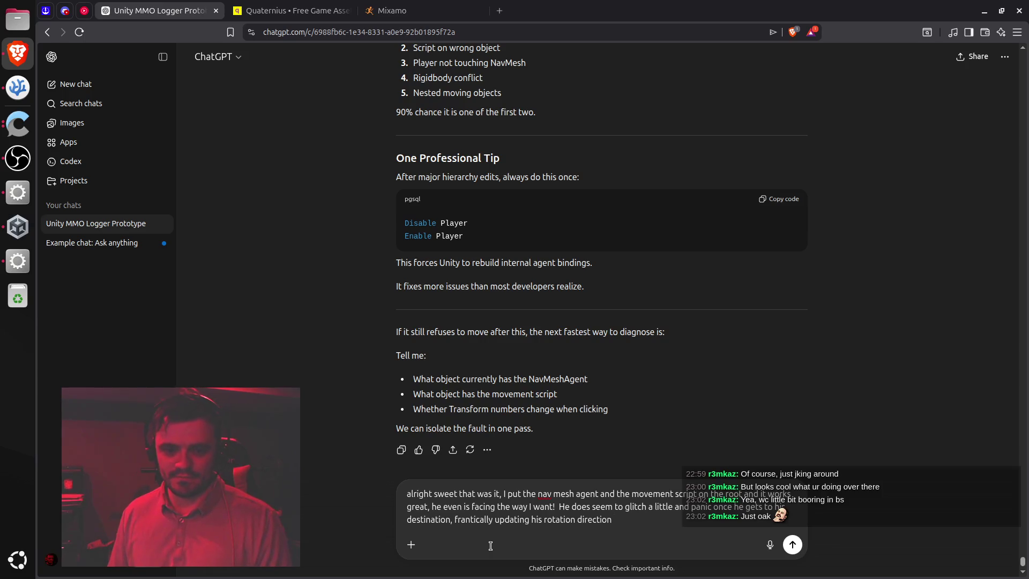
pyautogui.write('Le')
pyautogui.write("t's smooth that out n")
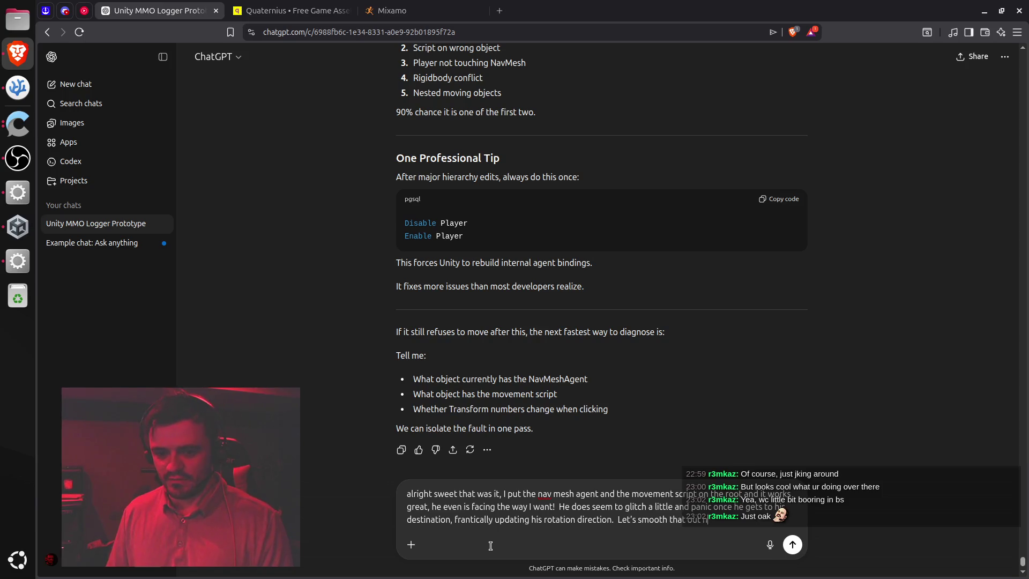
pyautogui.press('Return')
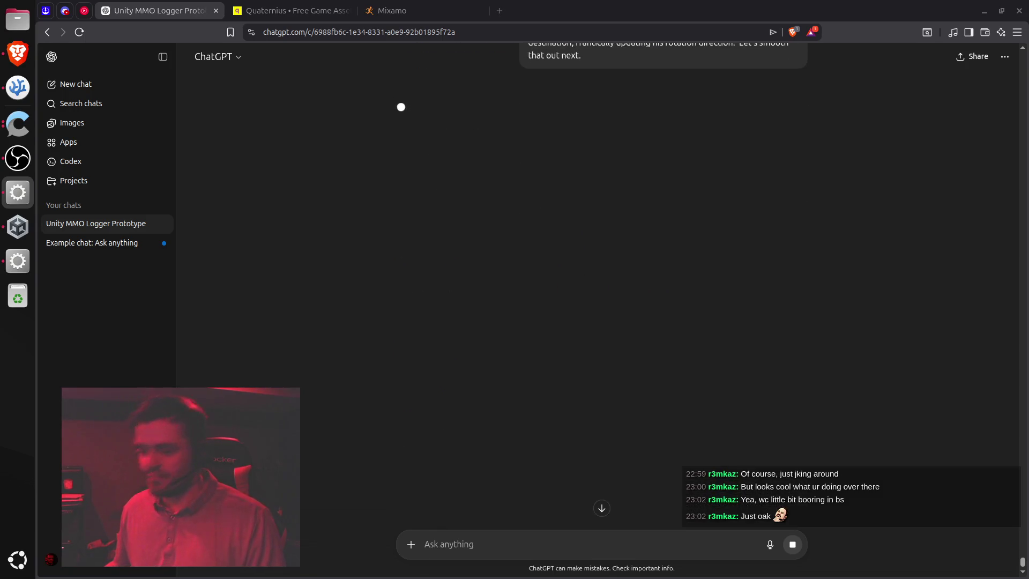
# Delete the leftover Player OLD object from the SampleScene hierarchy and recheck the Player's children
pyautogui.click(18, 260)
pyautogui.click(96, 124)
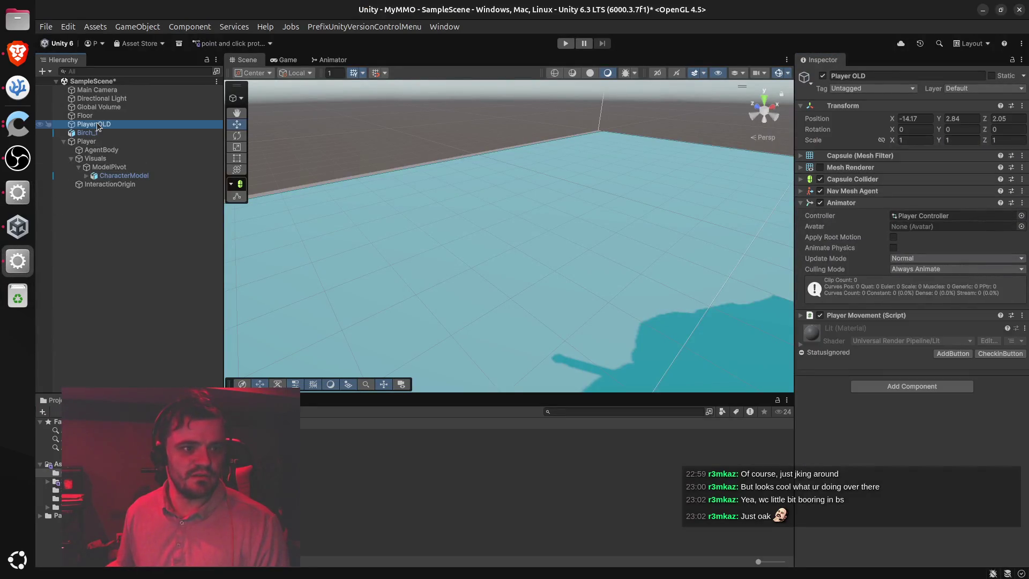
pyautogui.rightClick(96, 123)
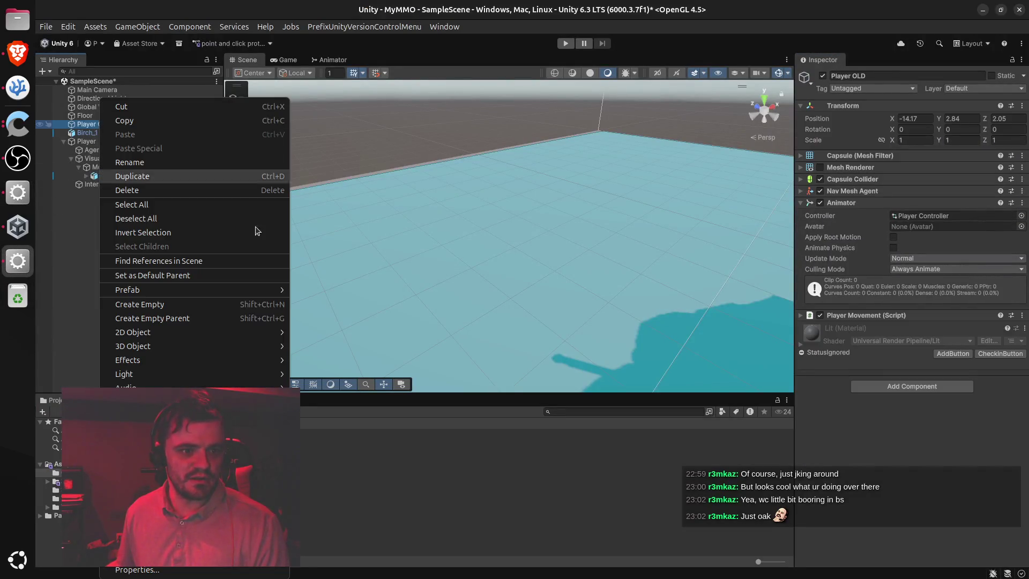
pyautogui.click(149, 190)
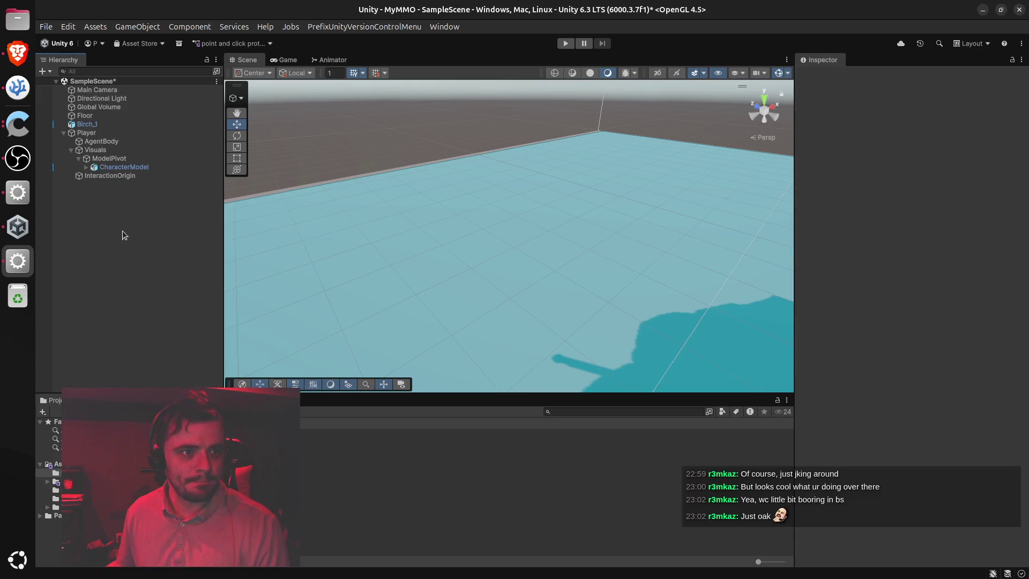
pyautogui.click(64, 132)
pyautogui.click(64, 133)
pyautogui.click(18, 54)
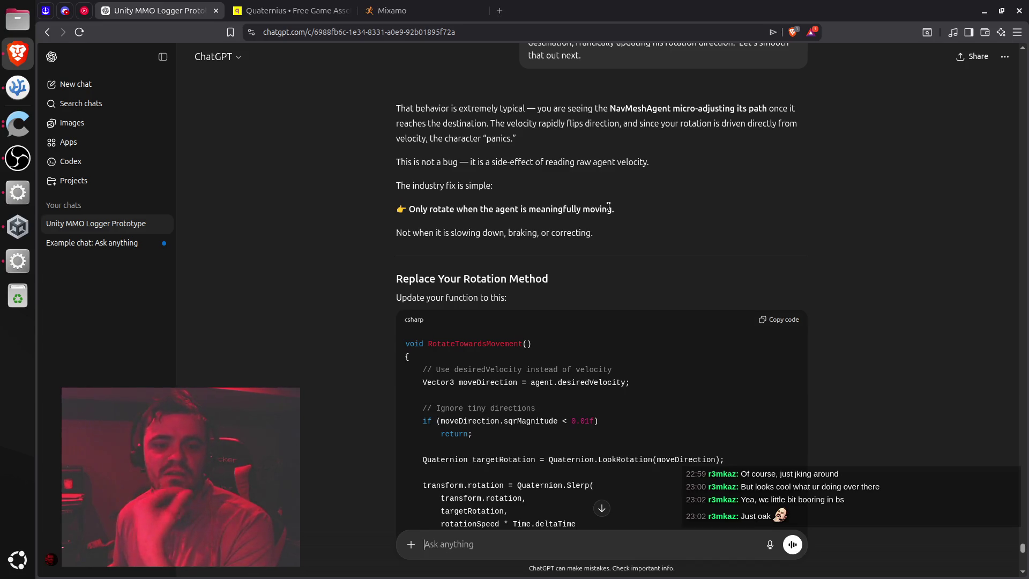
# Replace RotateTowardsMovement in PlayerMovement.cs with ChatGPT's agent.desiredVelocity version and indent it
pyautogui.moveTo(430, 210); pyautogui.dragTo(581, 209)
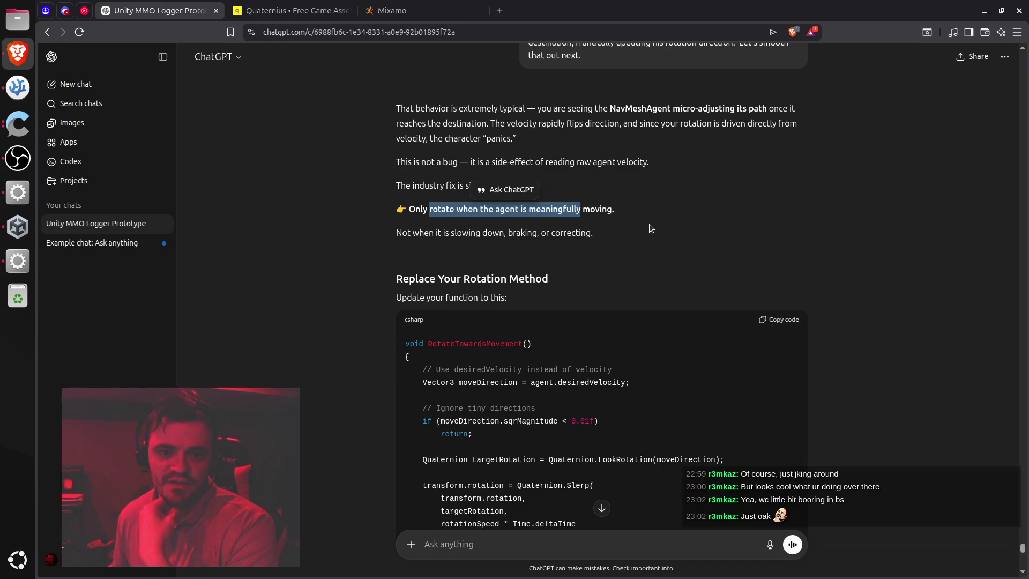
pyautogui.scroll(-2, 649, 225)
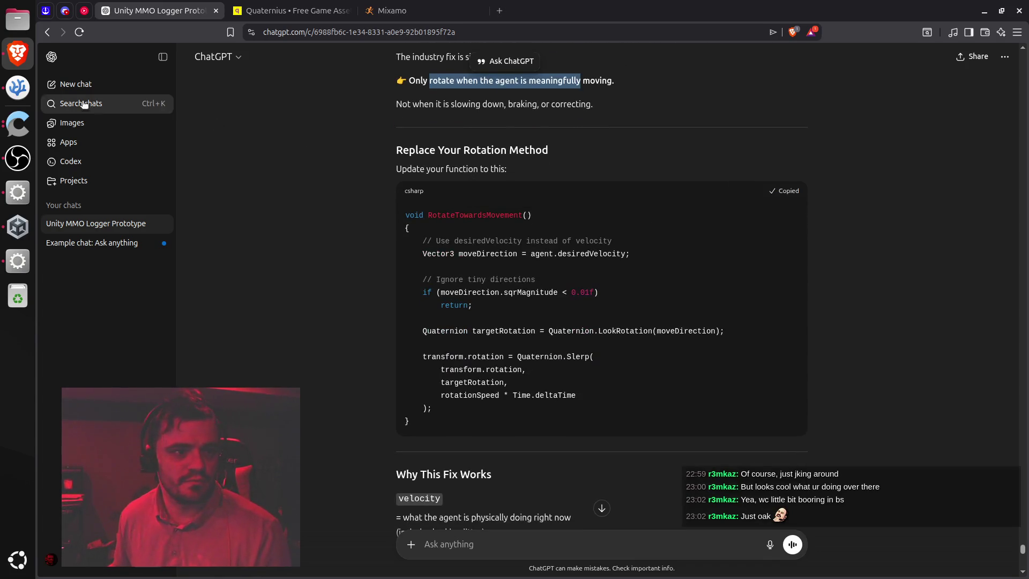
pyautogui.click(17, 89)
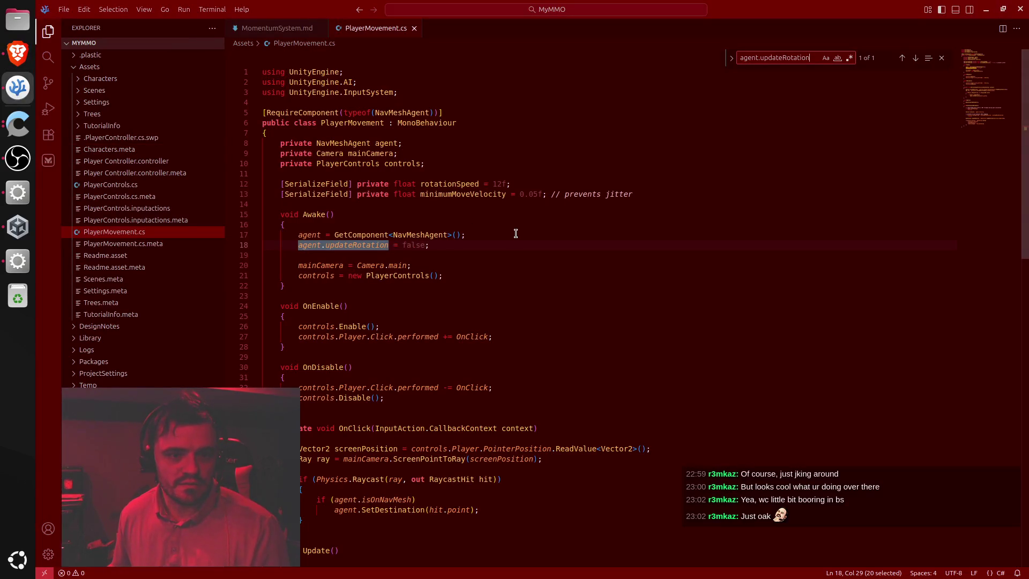
pyautogui.scroll(-10, 515, 234)
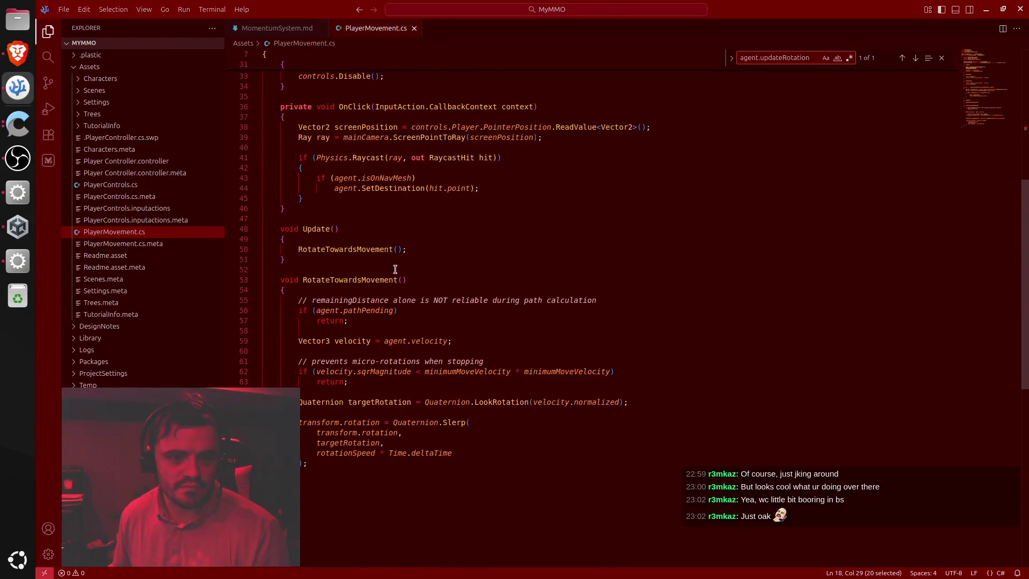
pyautogui.tripleClick(343, 276)
pyautogui.moveTo(344, 278); pyautogui.dragTo(322, 469)
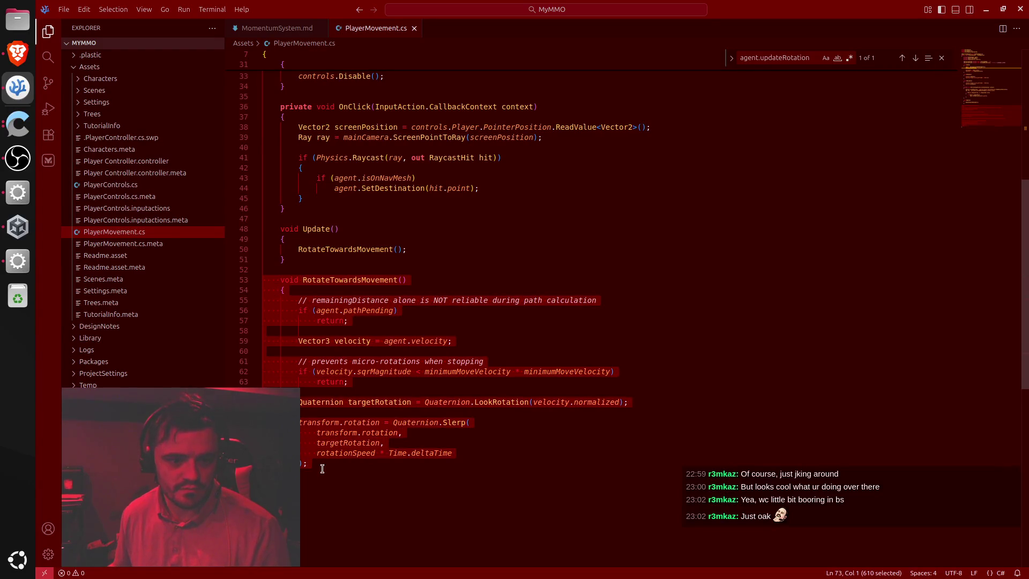
pyautogui.write('void RotateTowardsMovement() {     // Use desiredVelocity instead of velocity     Vector3 moveDirection = agent.desiredVelocity;      // Ignore tiny directions     if (moveDirection.sqrMagnitude < 0.01f)         return;      Quaternion targetRotation = Quaternion.LookRotation(moveDirection);      transform.rotation = Quaternion.Slerp(         transform.rotation,         targetRotation,         rotationSpeed * Time.deltaTime     ); }')
pyautogui.moveTo(267, 275); pyautogui.dragTo(302, 437)
pyautogui.press('Tab')
pyautogui.click(318, 424)
# Add agent.stoppingDistance = 0.15f to Awake, indent it, and save PlayerMovement.cs
pyautogui.hotkey('alt', 'Tab')
pyautogui.scroll(-10, 556, 309)
pyautogui.scroll(7, 556, 310)
pyautogui.scroll(-3, 554, 308)
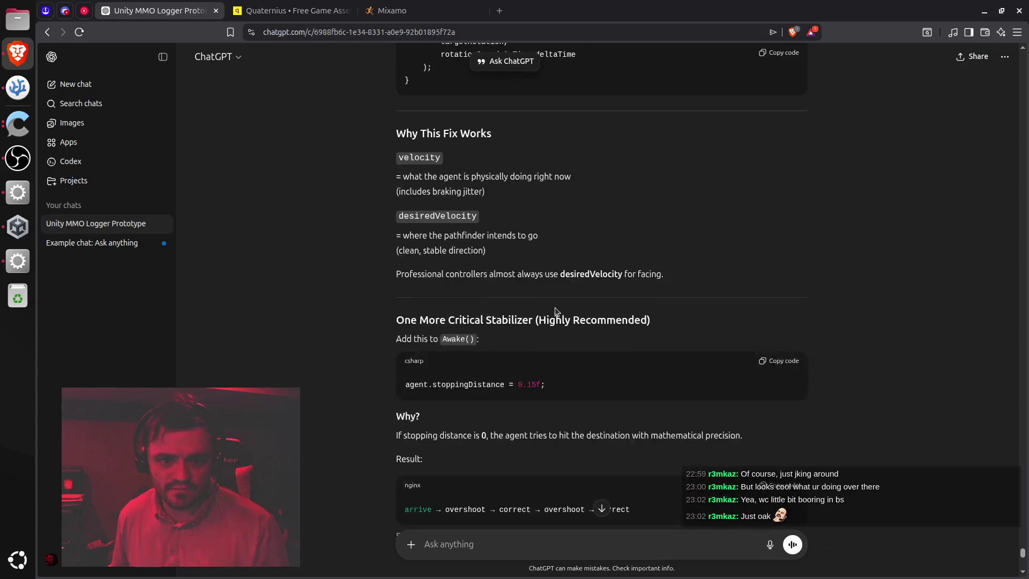
pyautogui.scroll(-1, 554, 307)
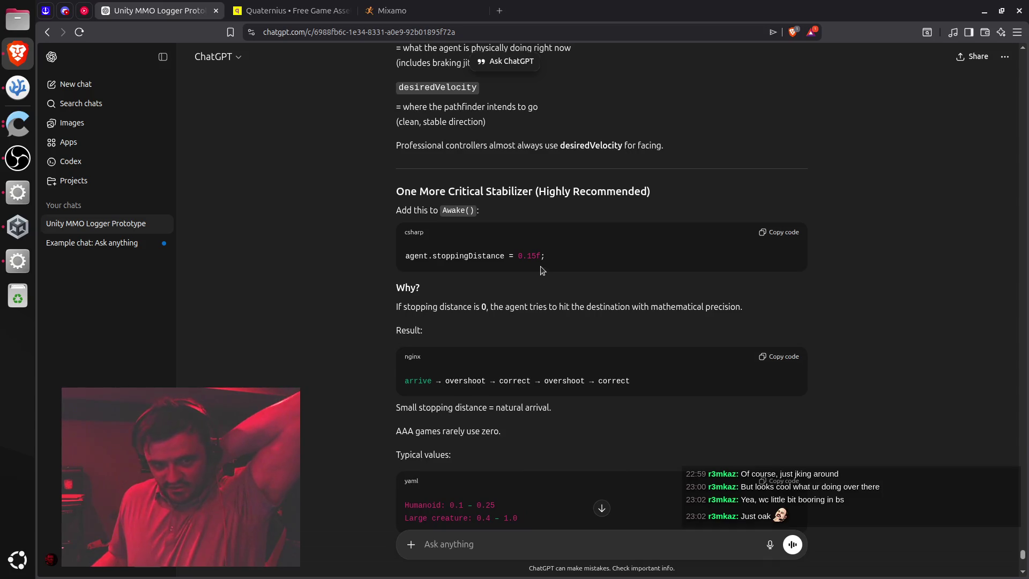
pyautogui.click(775, 234)
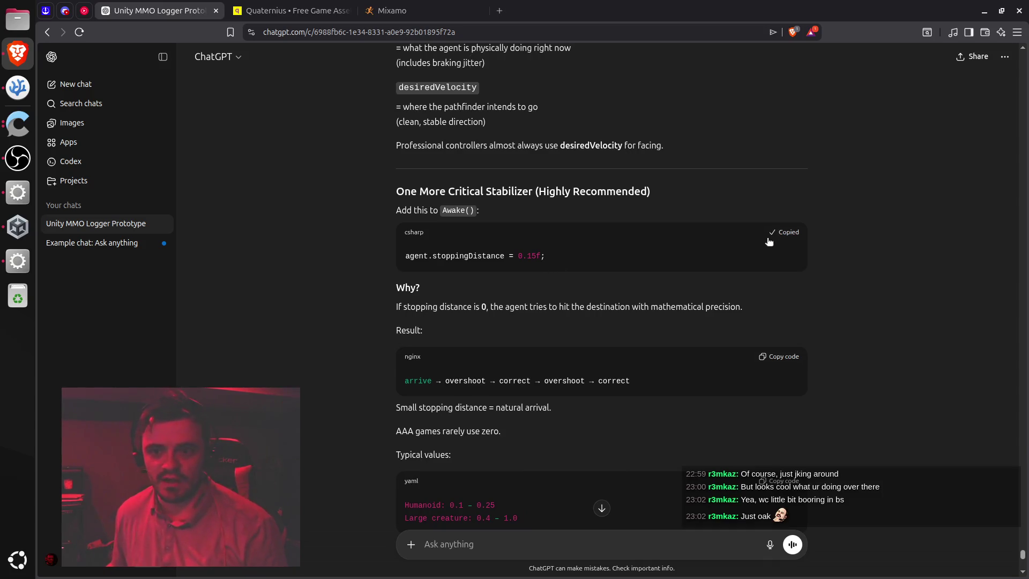
pyautogui.hotkey('alt', 'Tab')
pyautogui.scroll(6, 420, 250)
pyautogui.scroll(3, 419, 251)
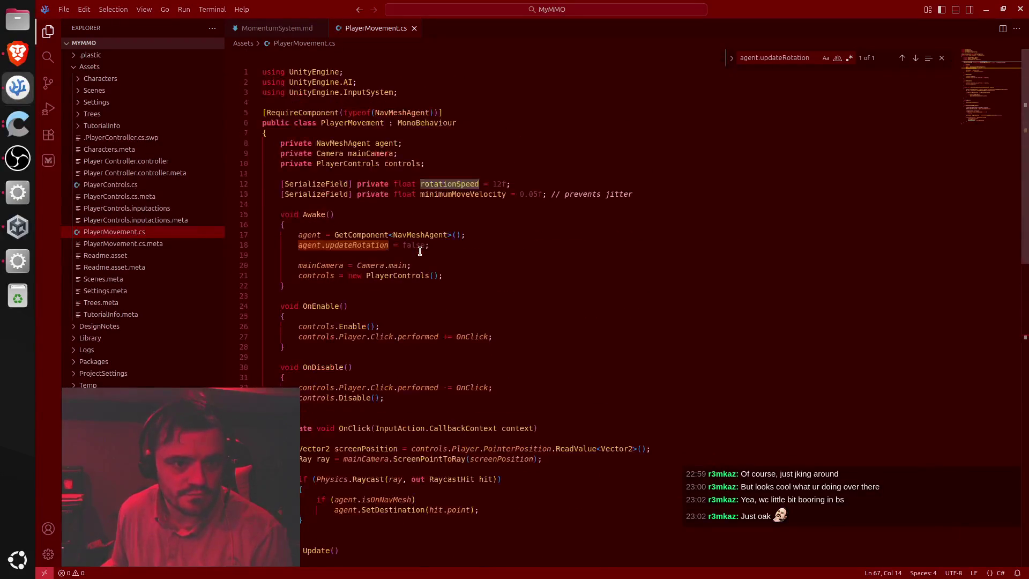
pyautogui.click(395, 251)
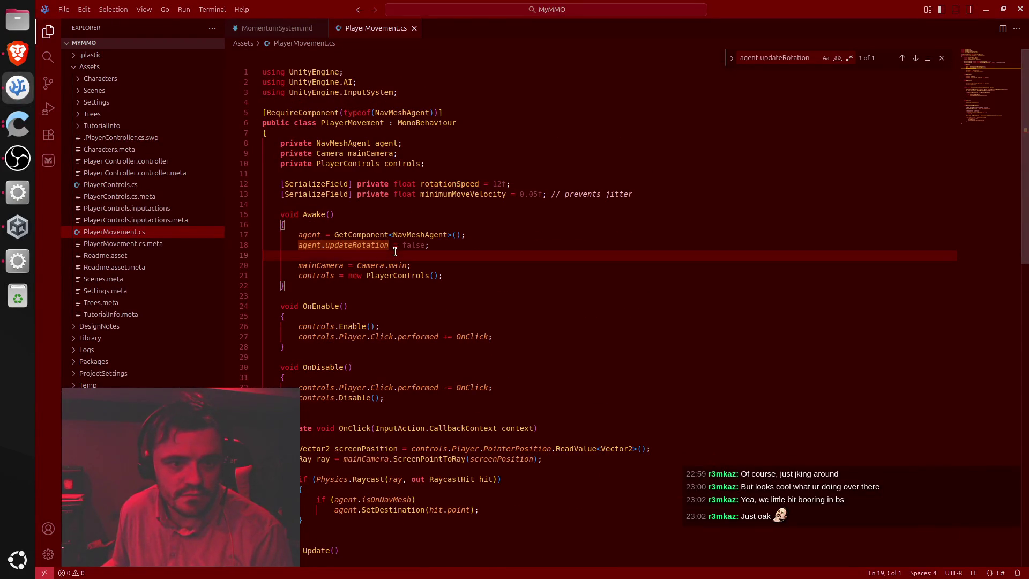
pyautogui.write('agent.stoppingDistance = 0.15f;')
pyautogui.press('Up')
pyautogui.press('Tab')
pyautogui.press('Tab')
pyautogui.hotkey('ctrl', 's')
pyautogui.hotkey('alt', 'Tab')
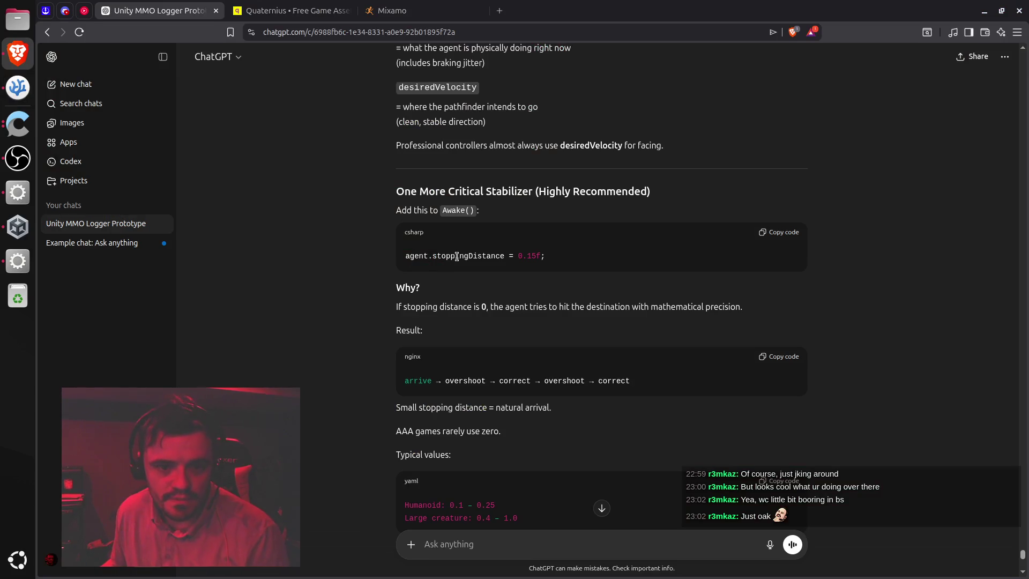
# Copy ChatGPT's agent.remainingDistance <= agent.stoppingDistance check code
pyautogui.scroll(5, 461, 256)
pyautogui.scroll(-15, 473, 249)
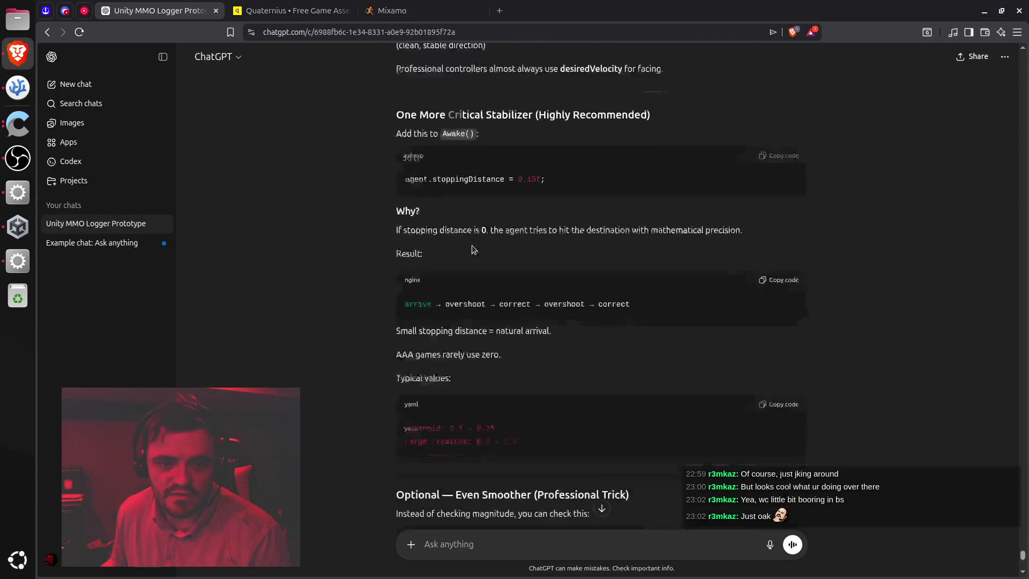
pyautogui.scroll(-5, 472, 246)
pyautogui.scroll(20, 472, 246)
pyautogui.scroll(3, 472, 248)
pyautogui.scroll(-15, 472, 248)
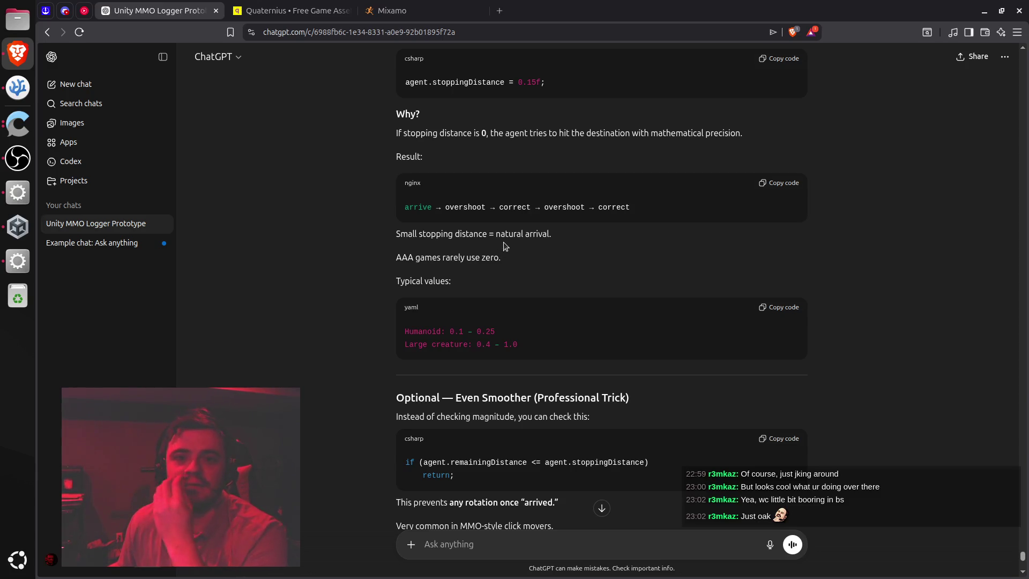
pyautogui.scroll(-2, 503, 242)
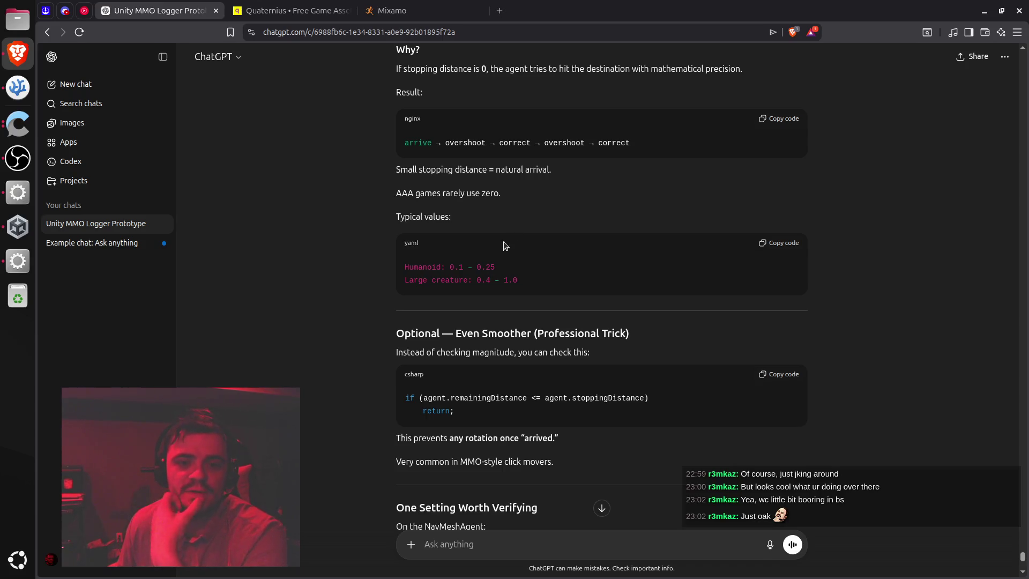
pyautogui.scroll(-3, 490, 291)
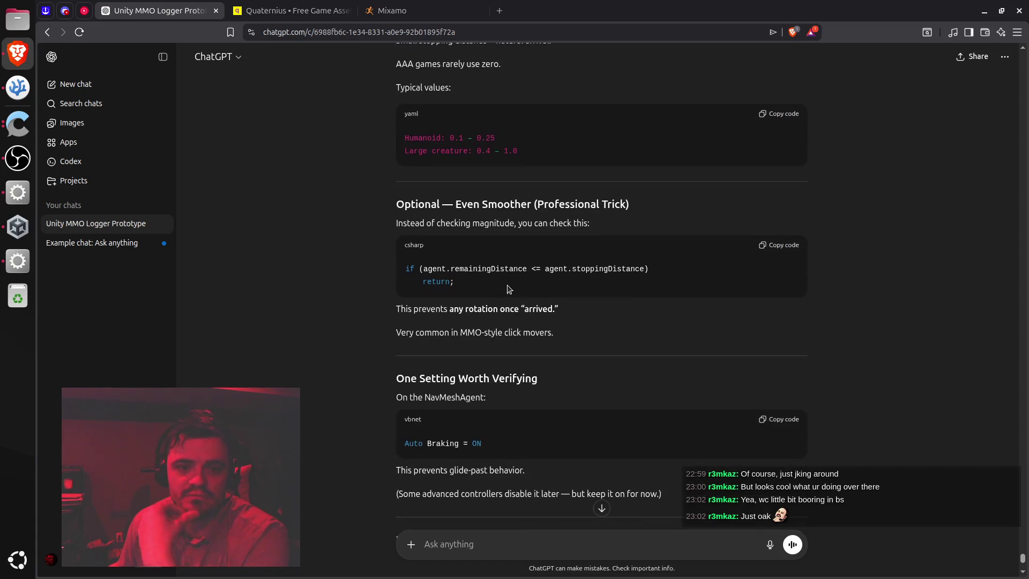
pyautogui.scroll(-1, 507, 284)
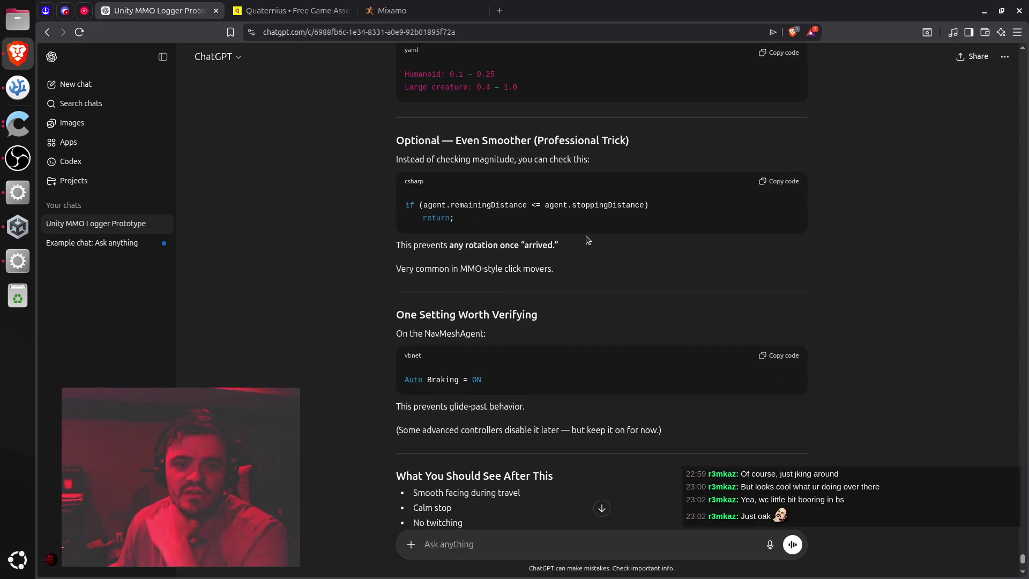
pyautogui.tripleClick(491, 204)
pyautogui.rightClick(484, 208)
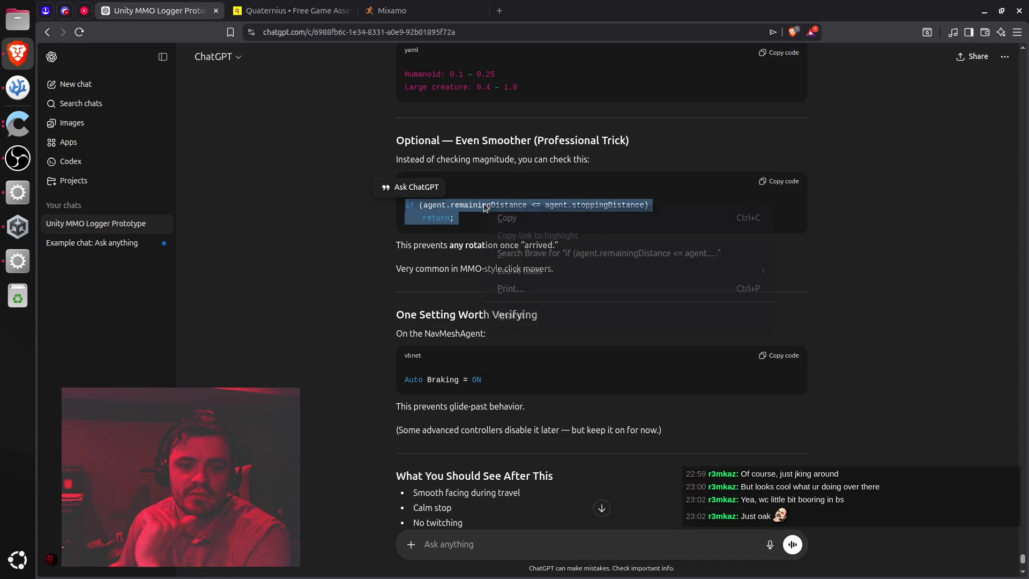
pyautogui.click(521, 218)
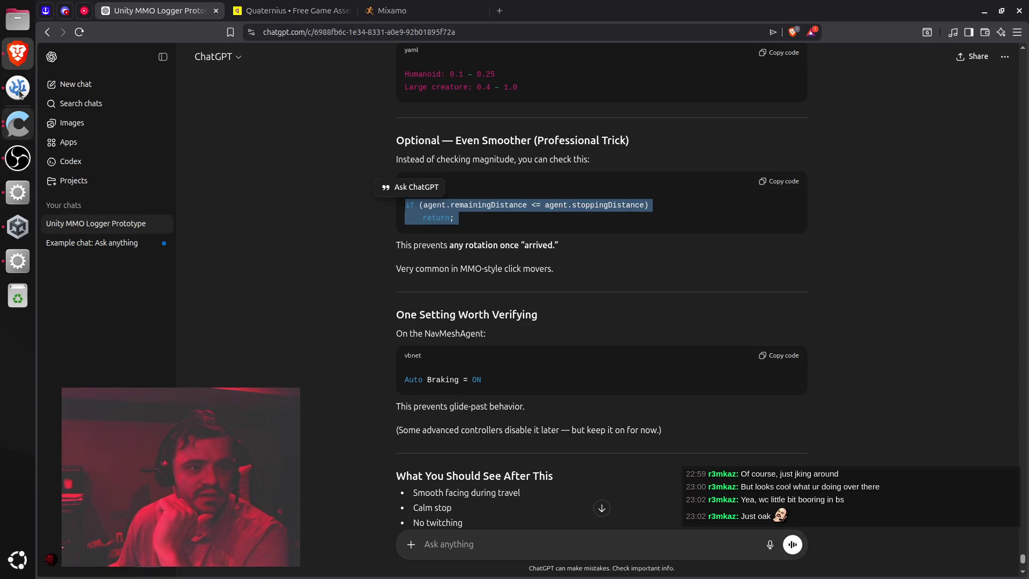
# Paste the remainingDistance check over the old sqrMagnitude lines, re-indent, and save PlayerMovement.cs
pyautogui.click(19, 87)
pyautogui.scroll(-10, 426, 315)
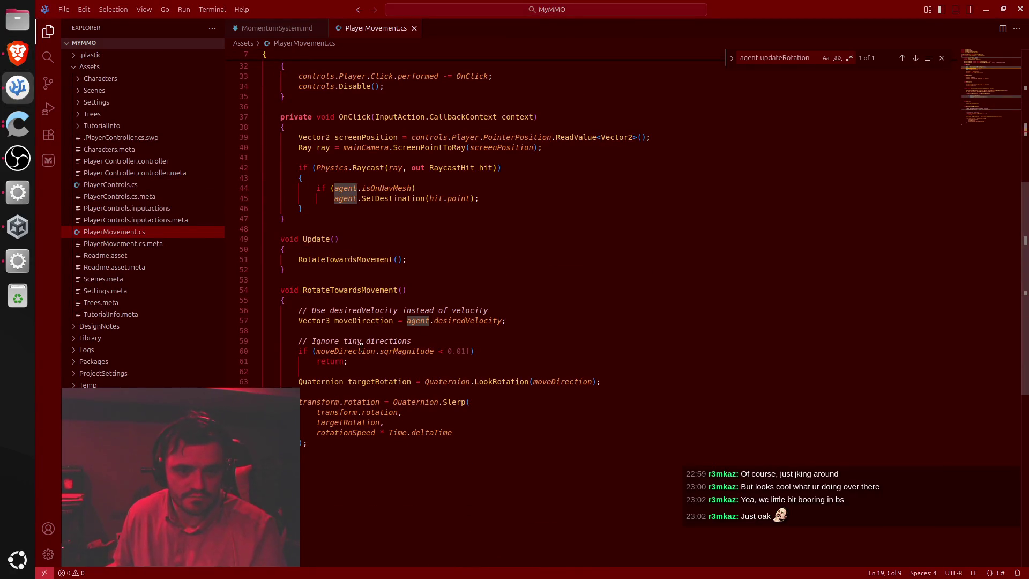
pyautogui.tripleClick(344, 351)
pyautogui.keyDown('shift'); pyautogui.click(342, 359); pyautogui.keyUp('shift')
pyautogui.hotkey('ctrl', 'v')
pyautogui.click(320, 352)
pyautogui.hotkey('ctrl', ']')
pyautogui.hotkey('ctrl', ']')
pyautogui.click(367, 362)
pyautogui.hotkey('ctrl', ']')
pyautogui.hotkey('ctrl', ']')
pyautogui.hotkey('ctrl', 's')
pyautogui.hotkey('alt', 'Tab')
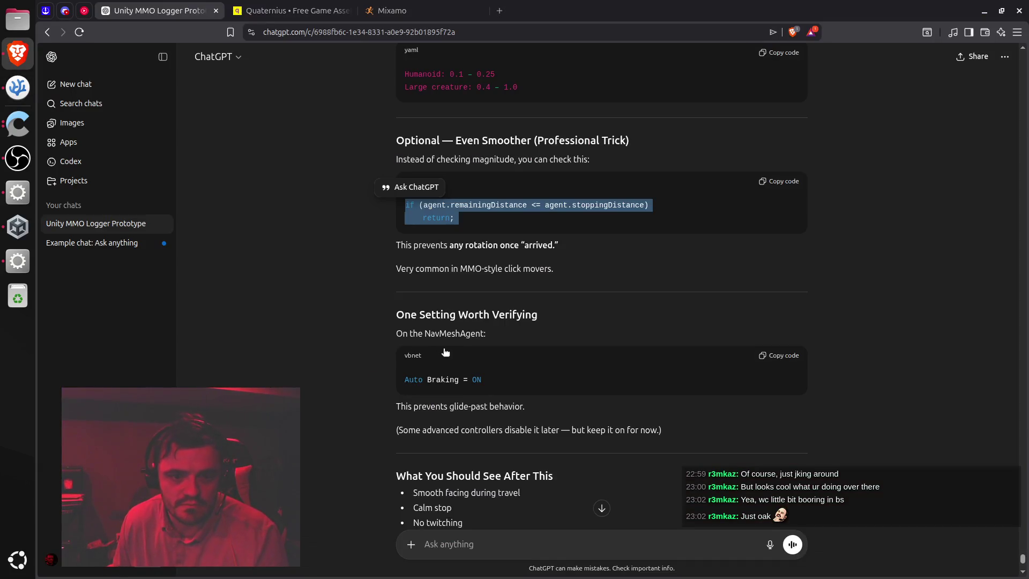
pyautogui.scroll(-2, 457, 341)
# Review ChatGPT's settings-to-verify list and check the Player's Nav Mesh Agent settings (Speed 5.5)
pyautogui.moveTo(424, 252); pyautogui.dragTo(503, 252)
pyautogui.scroll(-5, 506, 257)
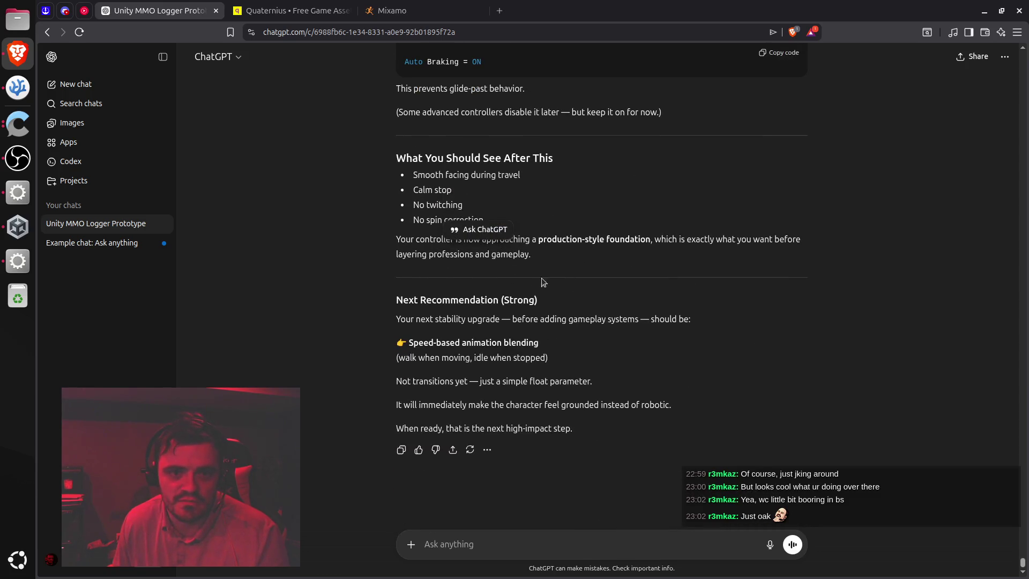
pyautogui.click(543, 281)
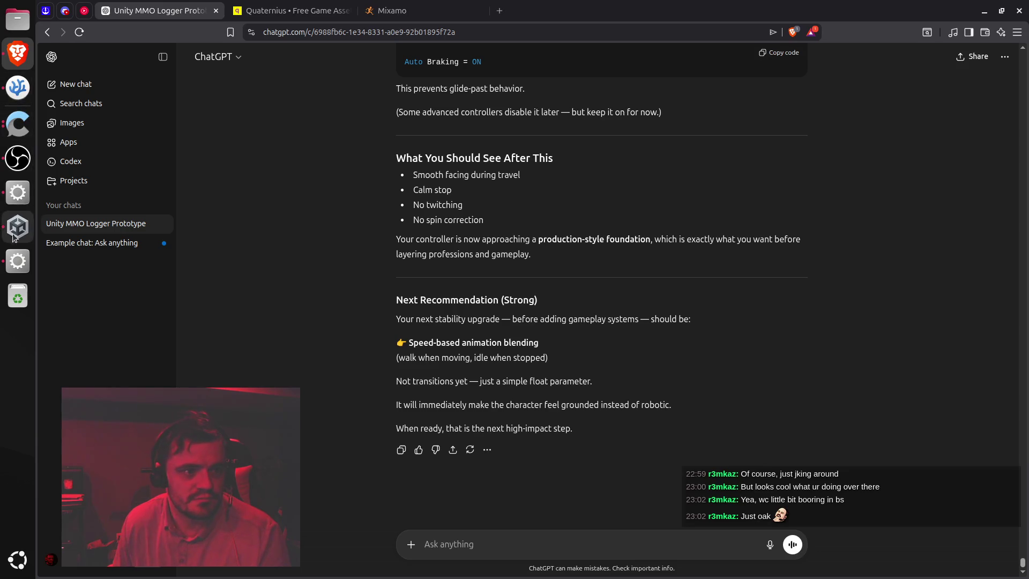
pyautogui.click(15, 235)
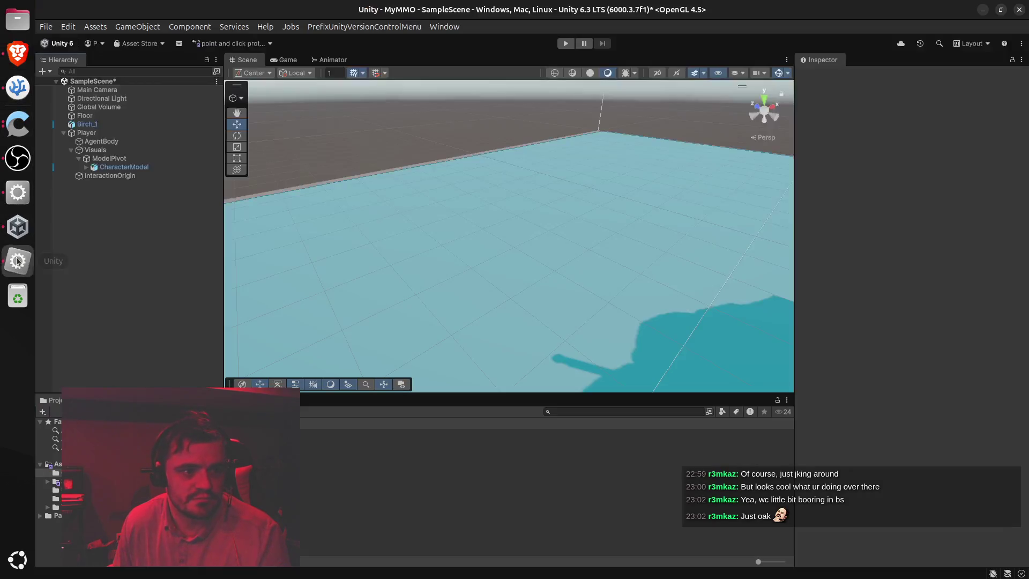
pyautogui.click(97, 141)
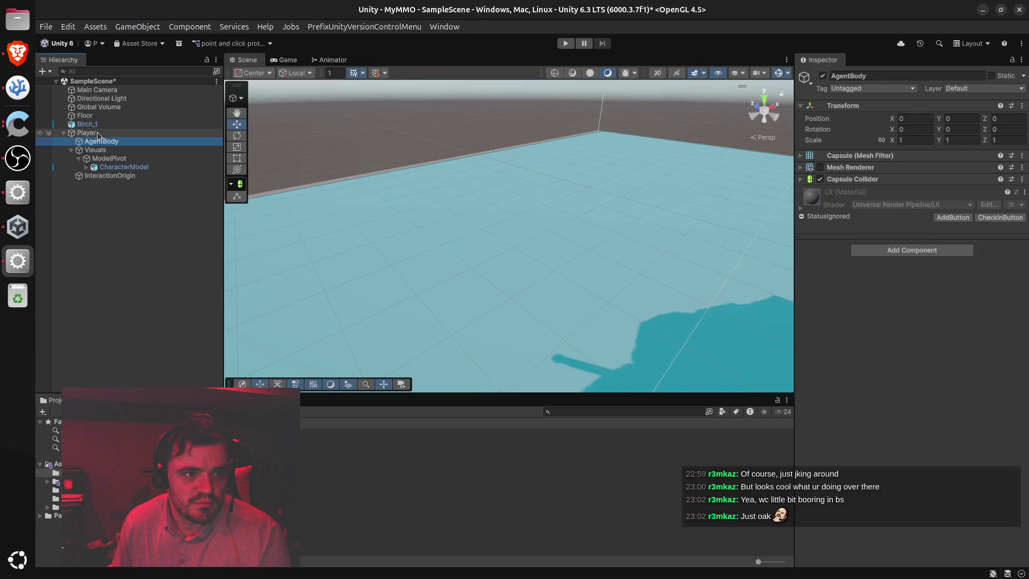
pyautogui.click(98, 134)
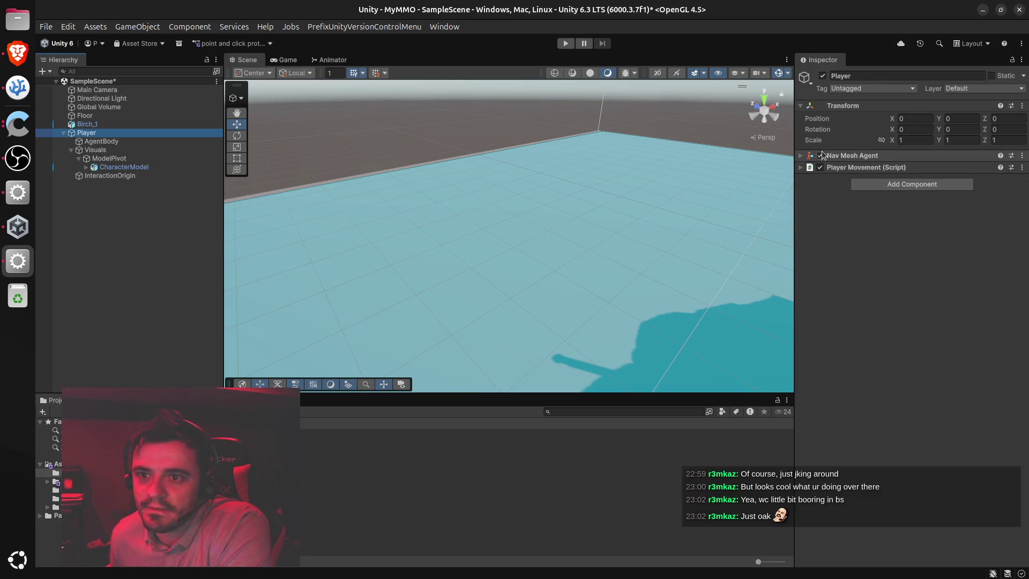
pyautogui.click(799, 155)
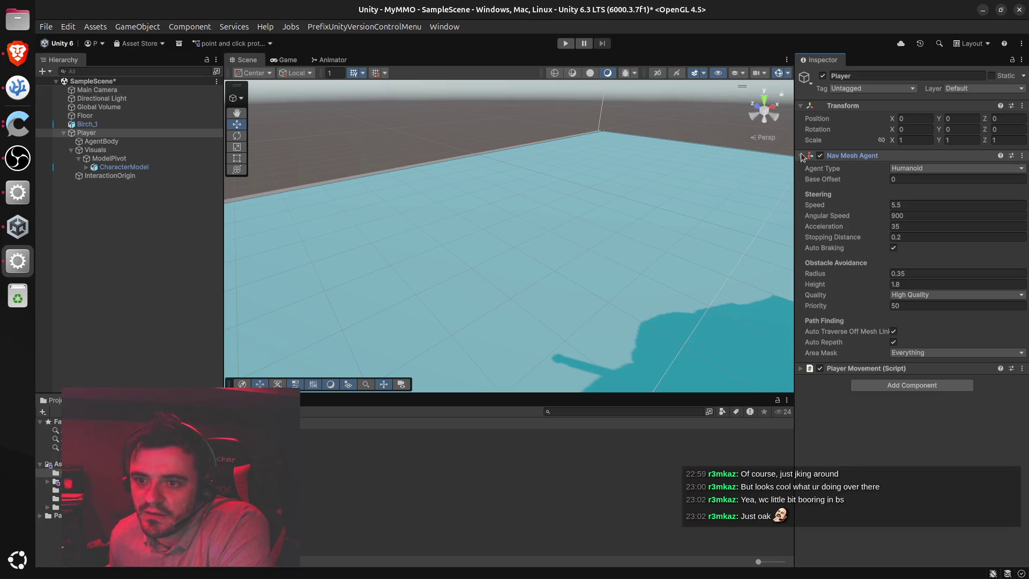
pyautogui.click(801, 155)
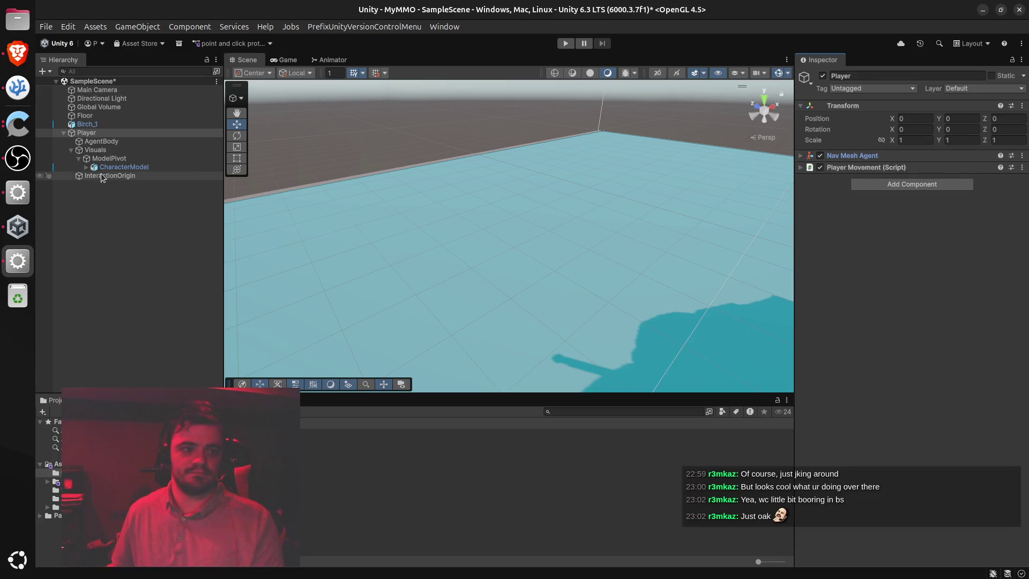
# Highlight ChatGPT's Speed-based animation blending recommendation, then return to Unity
pyautogui.click(18, 52)
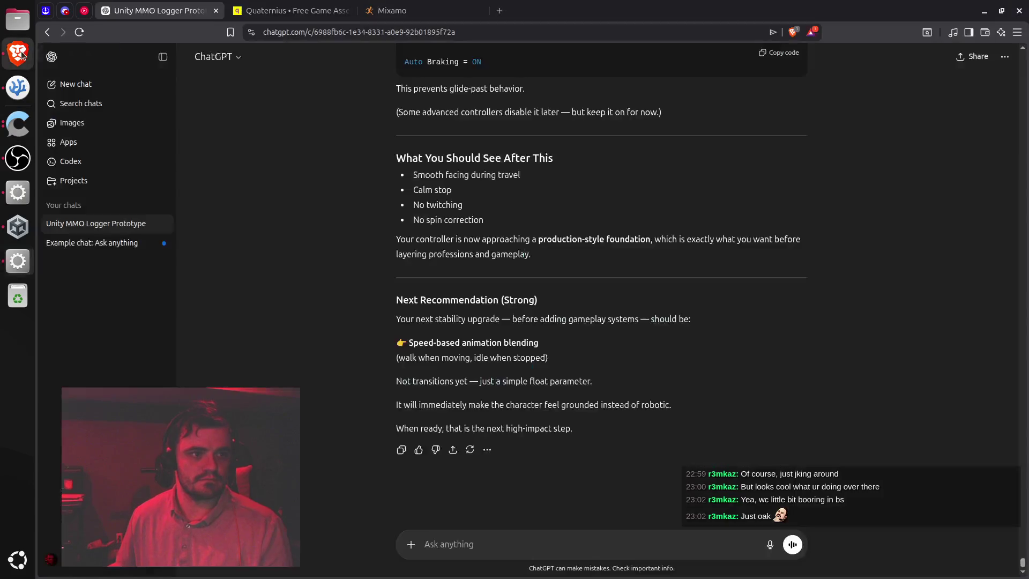
pyautogui.moveTo(427, 341); pyautogui.dragTo(505, 341)
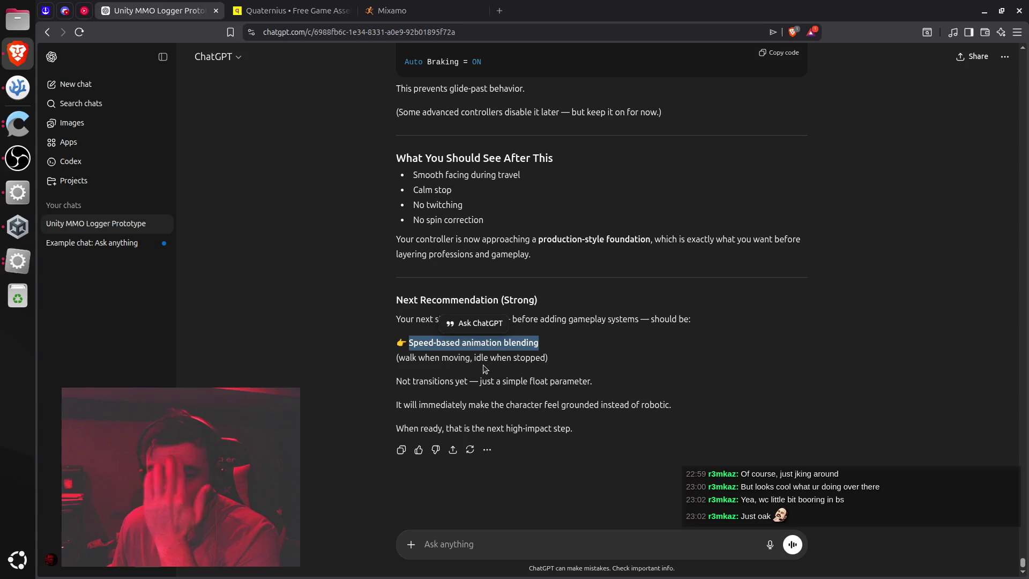
pyautogui.hotkey('alt', 'Tab')
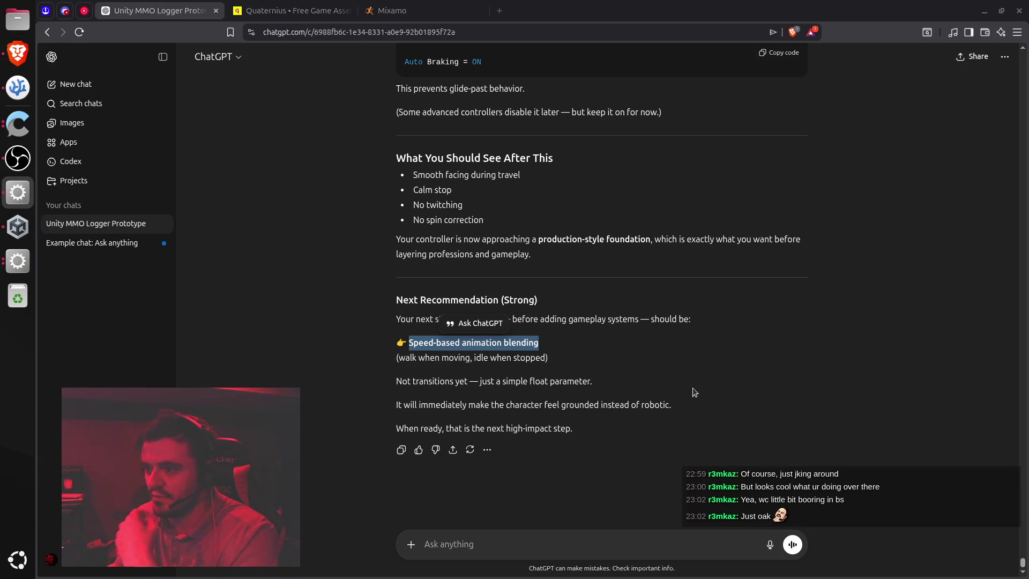
pyautogui.click(14, 262)
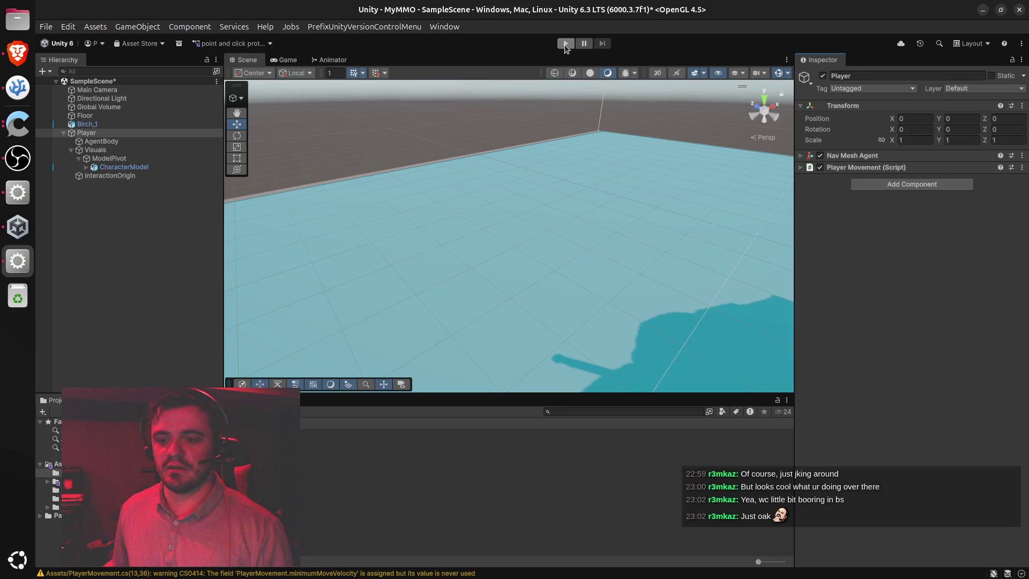
# Enter Play mode and click-to-move the player across many ground points, including toward the tree
pyautogui.click(565, 44)
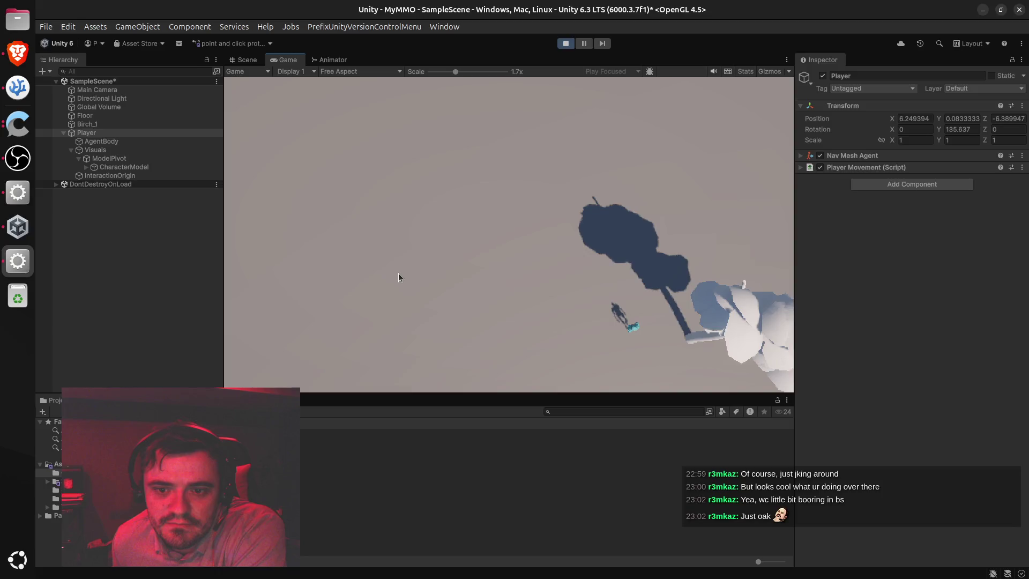
pyautogui.click(398, 274)
pyautogui.click(422, 146)
pyautogui.click(599, 160)
pyautogui.click(683, 248)
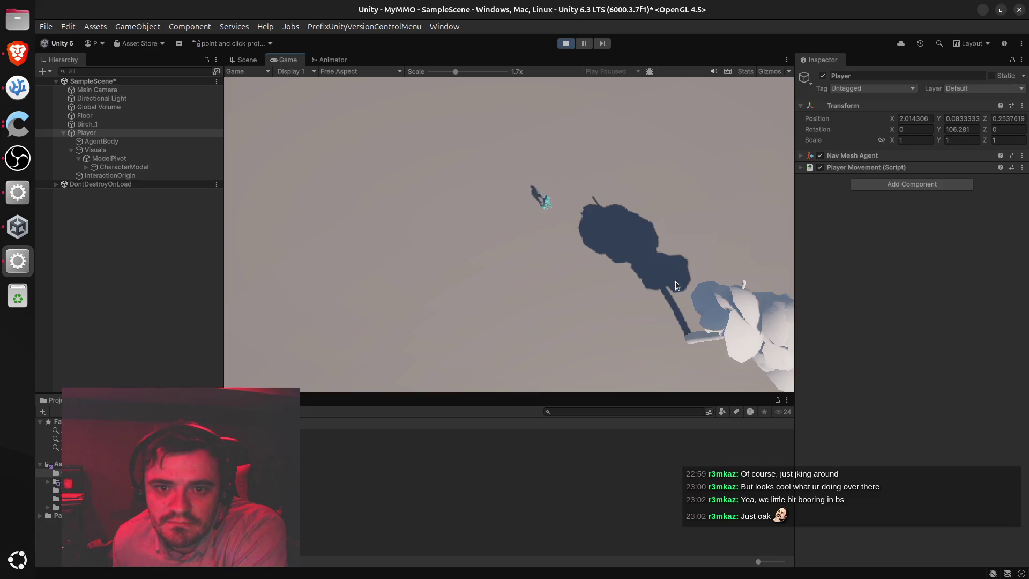
pyautogui.click(690, 327)
pyautogui.click(346, 302)
pyautogui.click(261, 142)
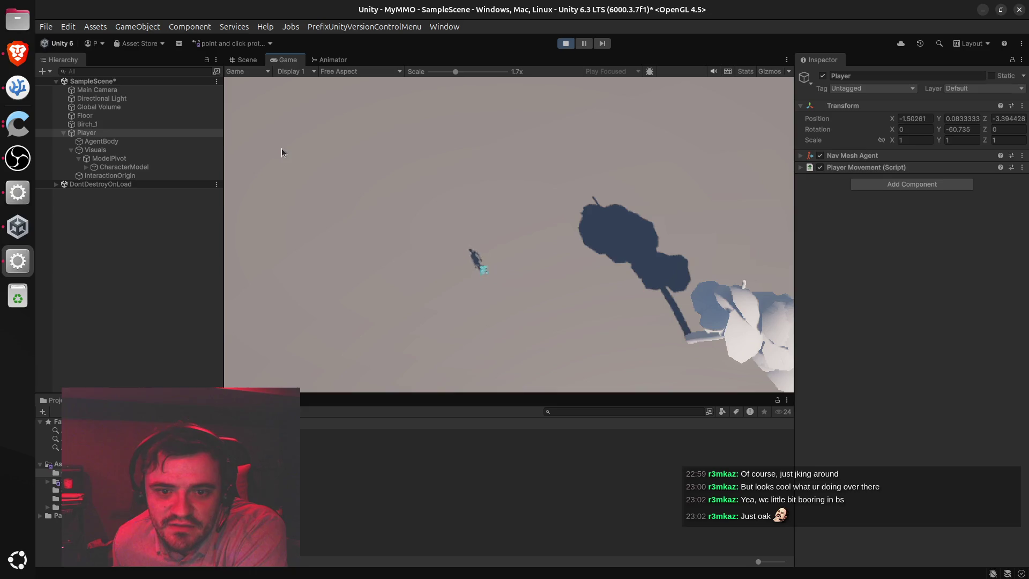
pyautogui.click(480, 146)
pyautogui.click(325, 280)
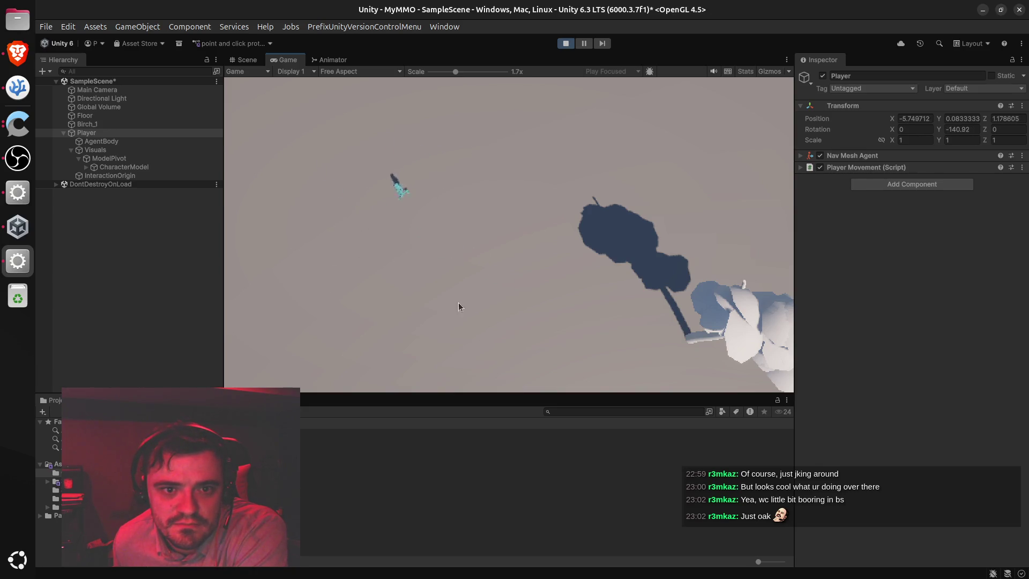
pyautogui.click(546, 333)
pyautogui.click(352, 302)
pyautogui.click(515, 380)
pyautogui.click(785, 162)
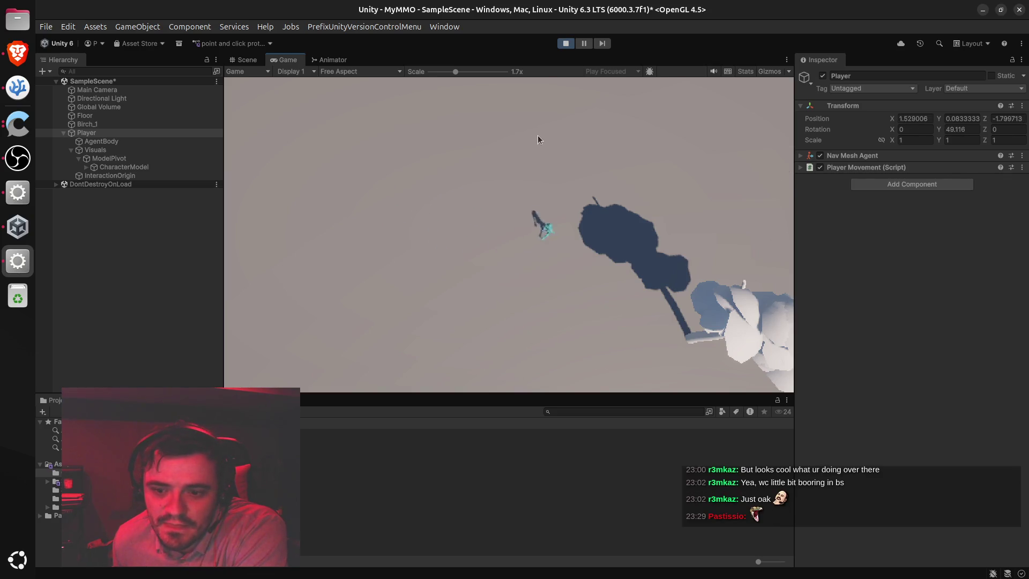
pyautogui.click(367, 157)
pyautogui.click(479, 320)
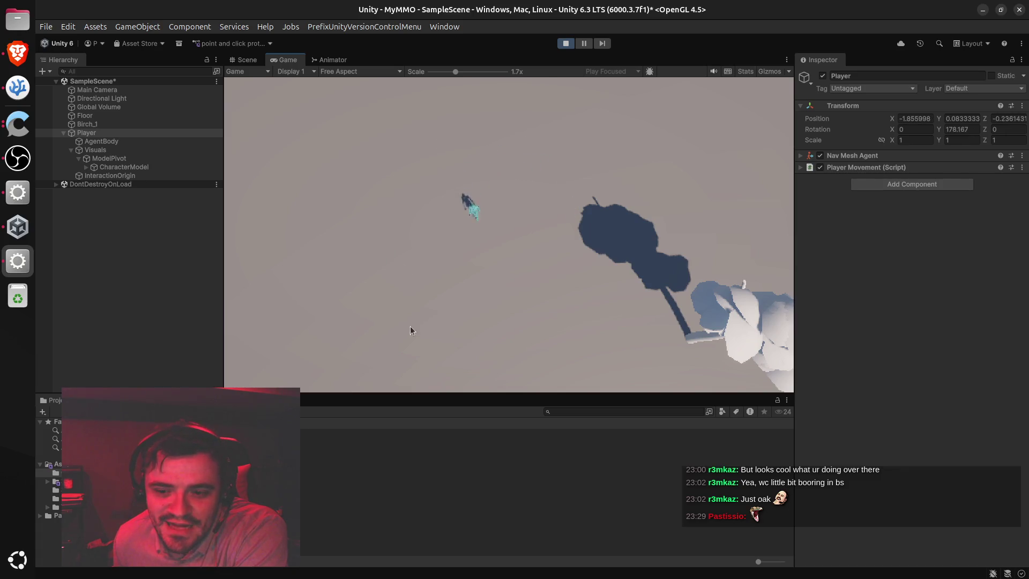
pyautogui.click(358, 214)
pyautogui.click(471, 149)
pyautogui.click(523, 248)
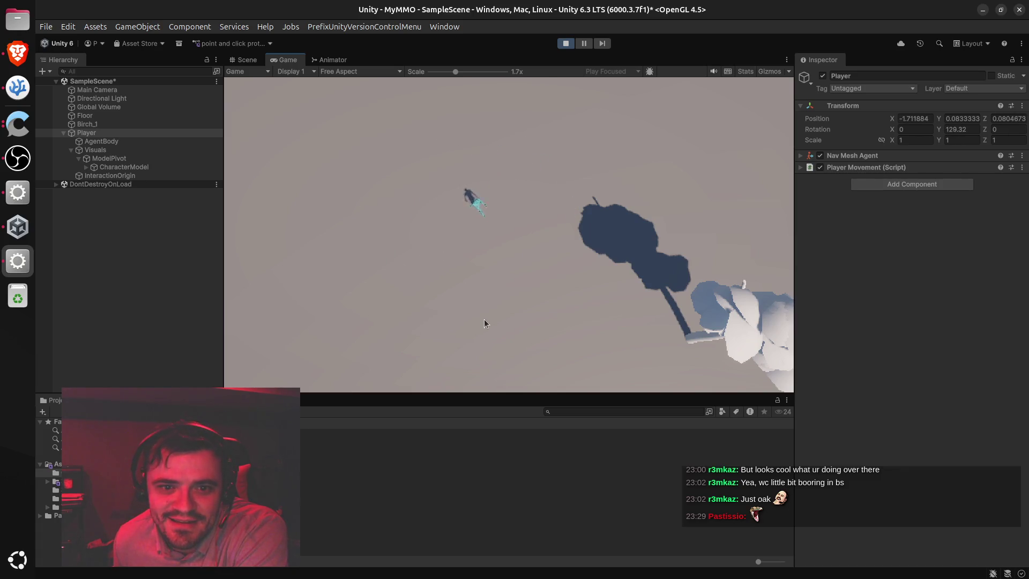
pyautogui.click(484, 319)
pyautogui.click(480, 149)
pyautogui.click(325, 160)
pyautogui.click(351, 256)
pyautogui.click(611, 222)
pyautogui.click(686, 331)
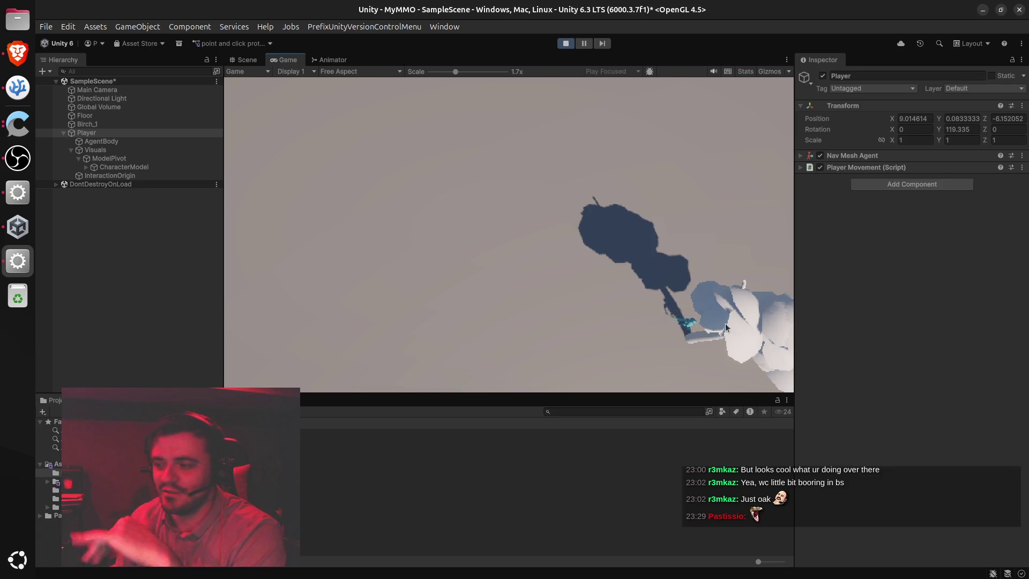
# Walk the player back from the tree with a few more clicks, then stop Play mode
pyautogui.hotkey('alt', 'Tab')
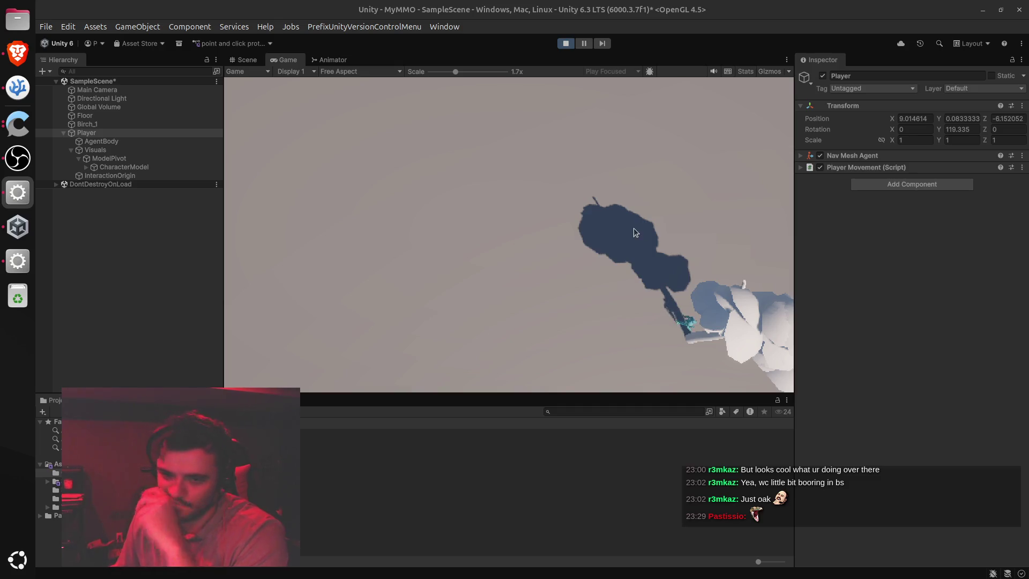
pyautogui.hotkey('alt', 'Tab')
pyautogui.click(458, 214)
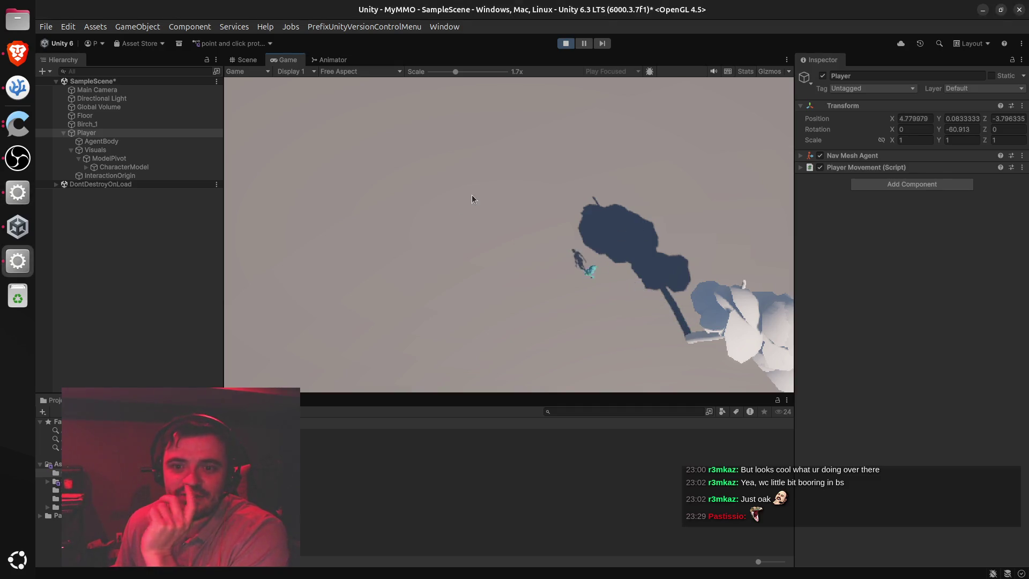
pyautogui.click(523, 139)
pyautogui.click(477, 147)
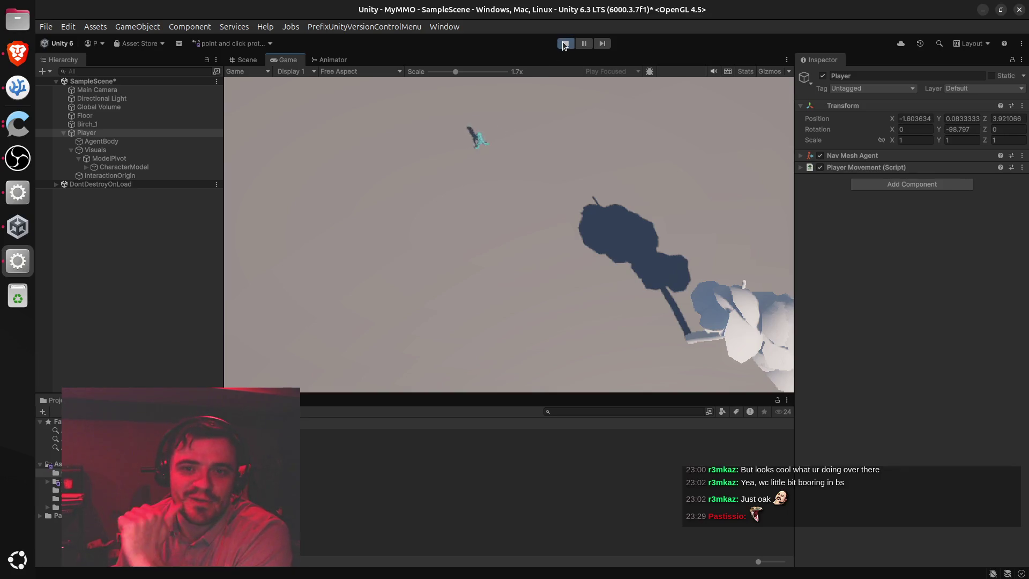
pyautogui.click(563, 43)
pyautogui.click(243, 59)
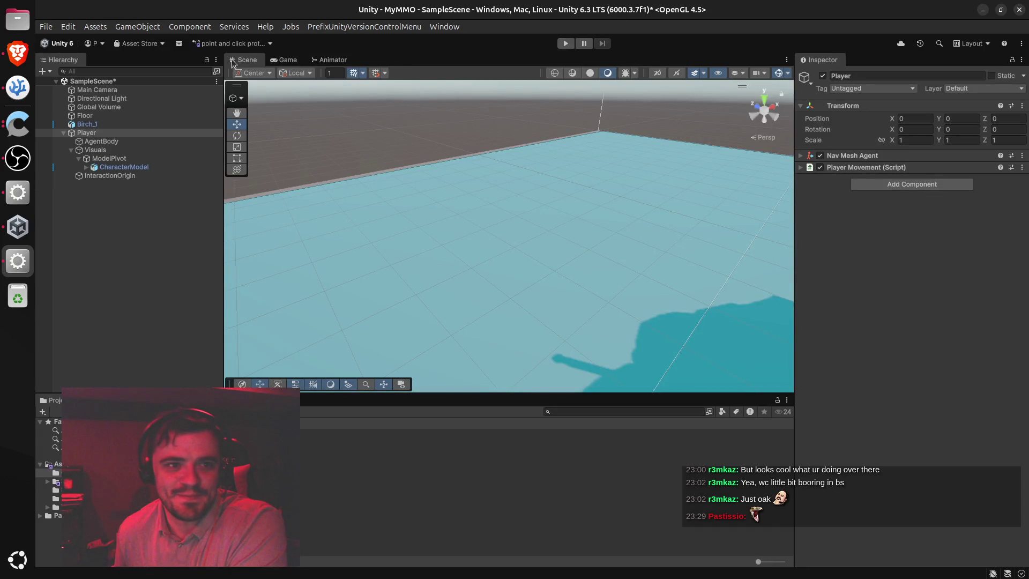
# Expand the Player's Nav Mesh Agent (Speed 5.5, stopping distance 0.2) while orbiting around the Player and tree
pyautogui.moveTo(471, 258)
pyautogui.mouseDown()
pyautogui.moveTo(473, 298)
pyautogui.moveTo(462, 272)
pyautogui.moveTo(554, 278)
pyautogui.moveTo(562, 269)
pyautogui.mouseUp()
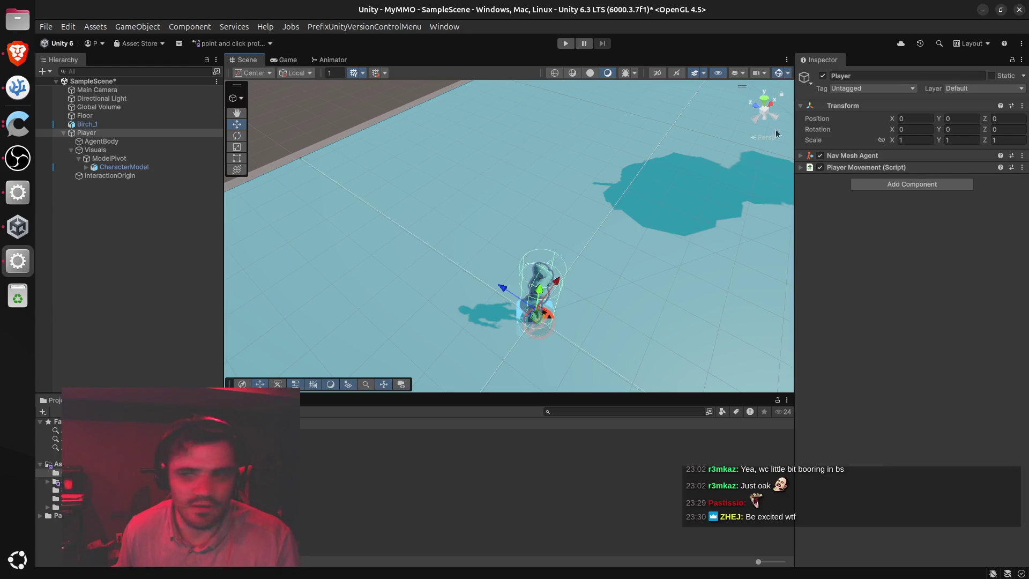
pyautogui.click(801, 156)
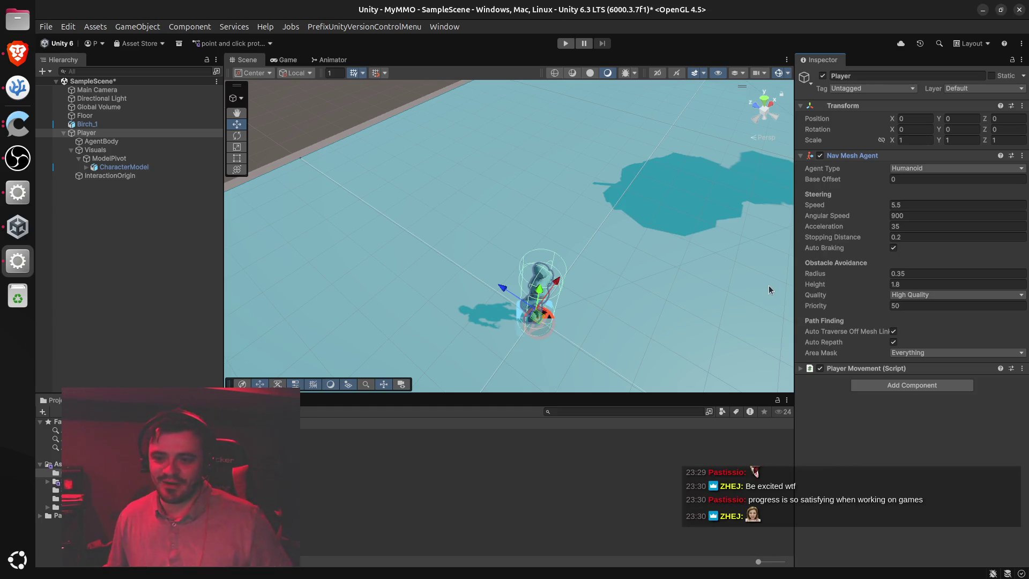
pyautogui.moveTo(627, 301)
pyautogui.mouseDown()
pyautogui.moveTo(691, 299)
pyautogui.moveTo(675, 298)
pyautogui.moveTo(673, 213)
pyautogui.moveTo(650, 262)
pyautogui.moveTo(666, 271)
pyautogui.moveTo(632, 300)
pyautogui.mouseUp()
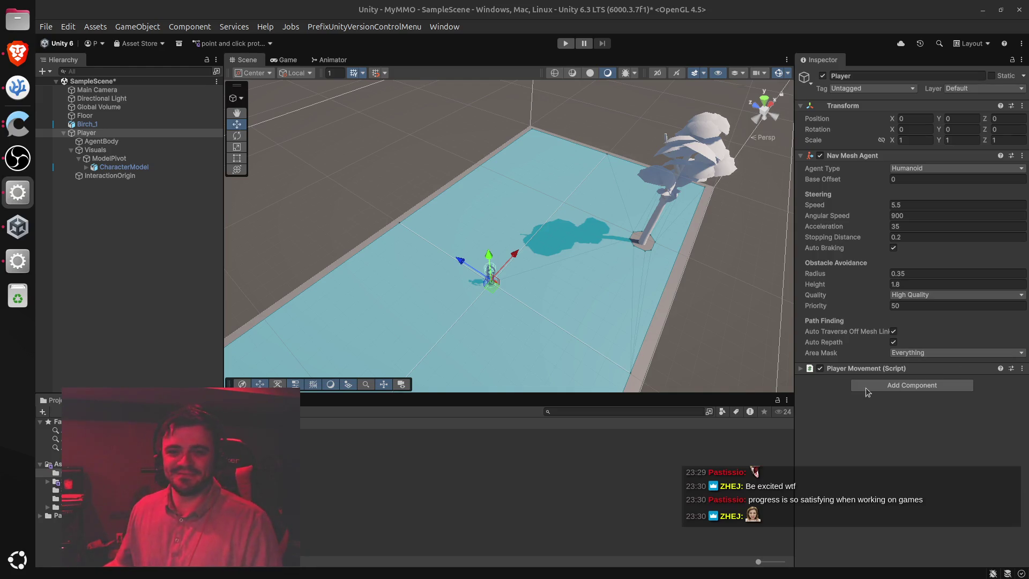
pyautogui.moveTo(505, 300)
pyautogui.mouseDown()
pyautogui.moveTo(551, 310)
pyautogui.moveTo(459, 298)
pyautogui.moveTo(479, 202)
pyautogui.mouseUp()
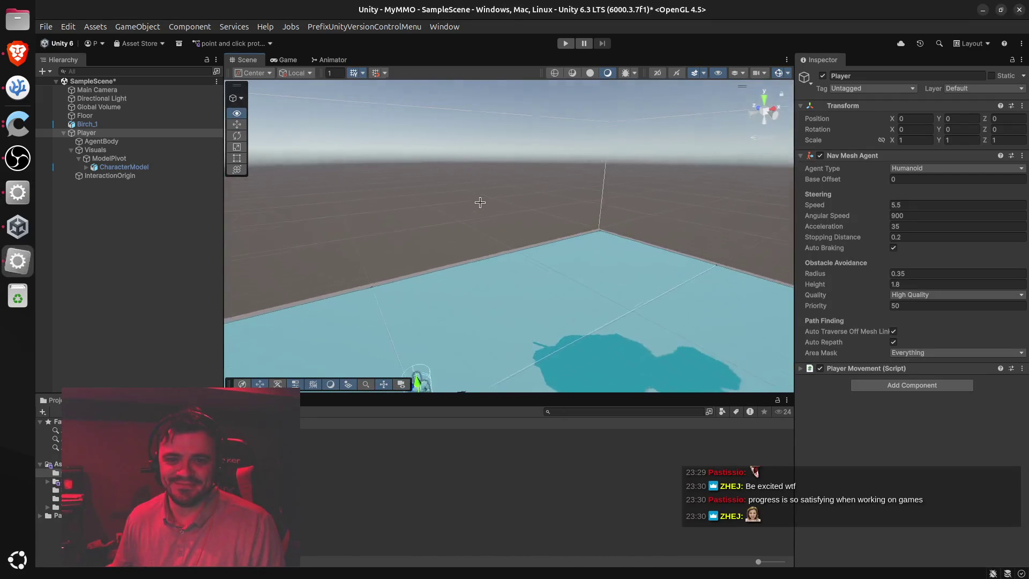
pyautogui.press('f')
pyautogui.moveTo(458, 234)
pyautogui.mouseDown()
pyautogui.moveTo(479, 206)
pyautogui.moveTo(489, 240)
pyautogui.mouseUp()
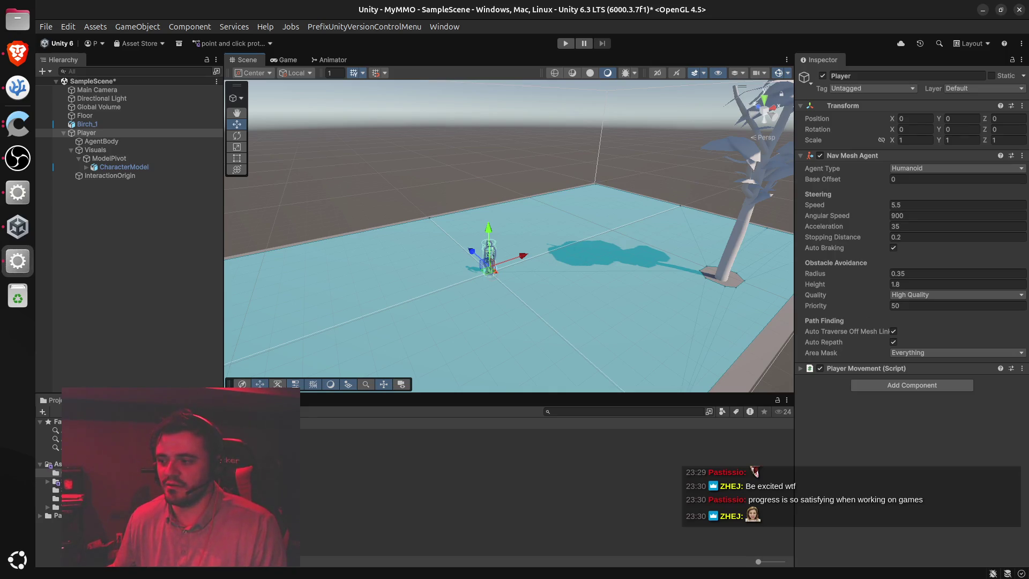
pyautogui.hotkey('alt', 'Tab')
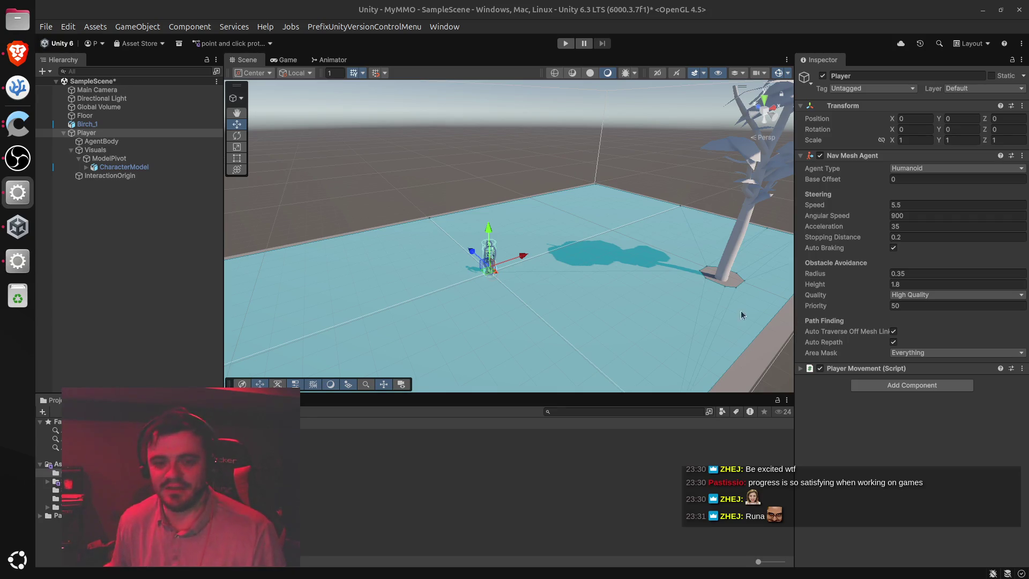
pyautogui.click(622, 283)
pyautogui.moveTo(622, 283)
pyautogui.mouseDown()
pyautogui.moveTo(653, 304)
pyautogui.moveTo(637, 272)
pyautogui.moveTo(645, 165)
pyautogui.moveTo(632, 266)
pyautogui.moveTo(643, 268)
pyautogui.moveTo(599, 270)
pyautogui.mouseUp()
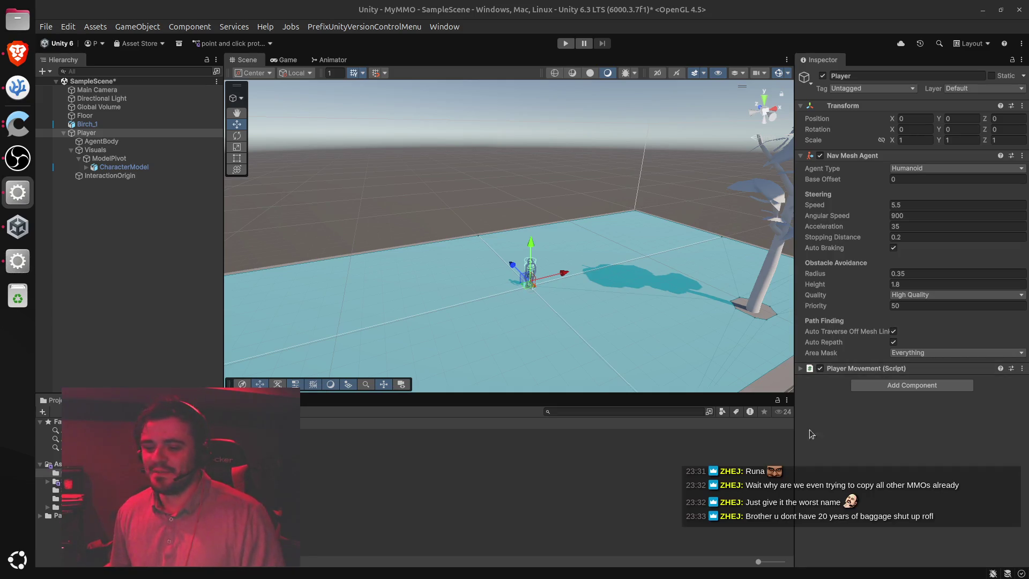
pyautogui.click(518, 488)
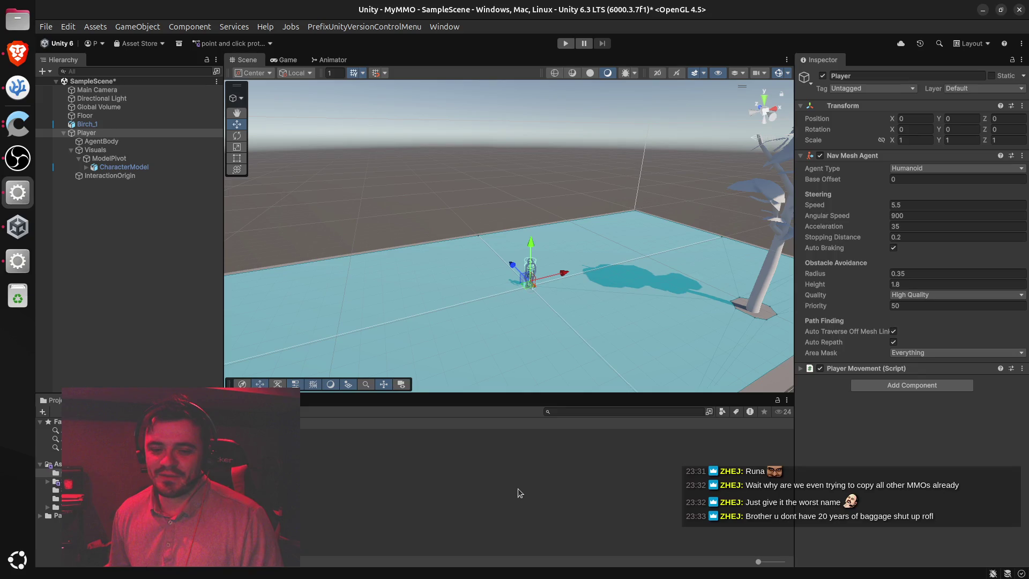
# Deselect the Player and orbit the Scene view to a closer angle on the character and floor
pyautogui.hotkey('shift', 'd')
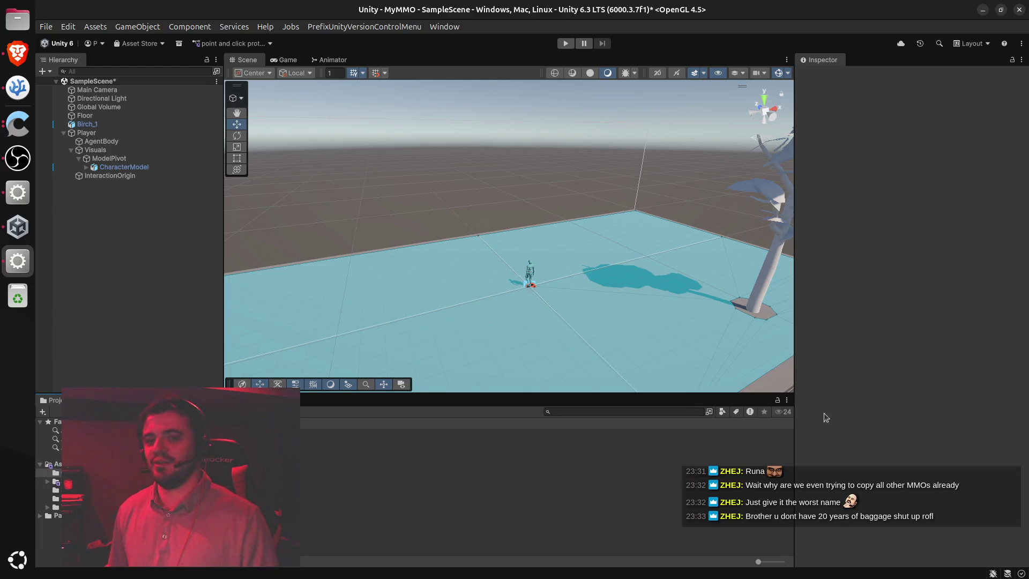
pyautogui.hotkey('alt', 'Tab')
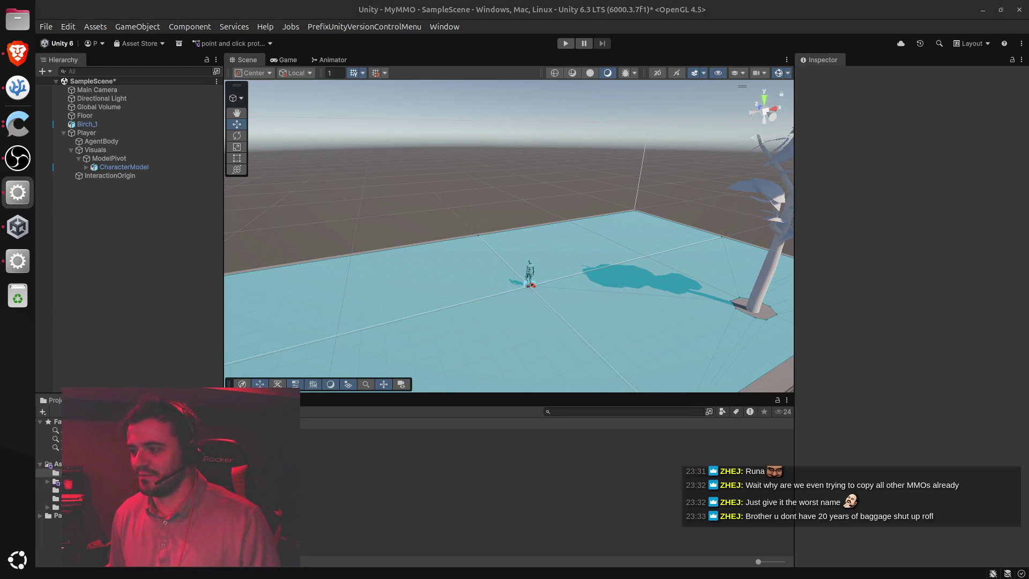
pyautogui.click(637, 266)
pyautogui.moveTo(637, 266)
pyautogui.mouseDown()
pyautogui.moveTo(620, 317)
pyautogui.moveTo(658, 304)
pyautogui.moveTo(616, 306)
pyautogui.moveTo(489, 262)
pyautogui.moveTo(544, 257)
pyautogui.moveTo(565, 236)
pyautogui.moveTo(578, 258)
pyautogui.moveTo(552, 268)
pyautogui.moveTo(556, 277)
pyautogui.moveTo(654, 212)
pyautogui.moveTo(632, 313)
pyautogui.moveTo(608, 312)
pyautogui.moveTo(616, 308)
pyautogui.mouseUp()
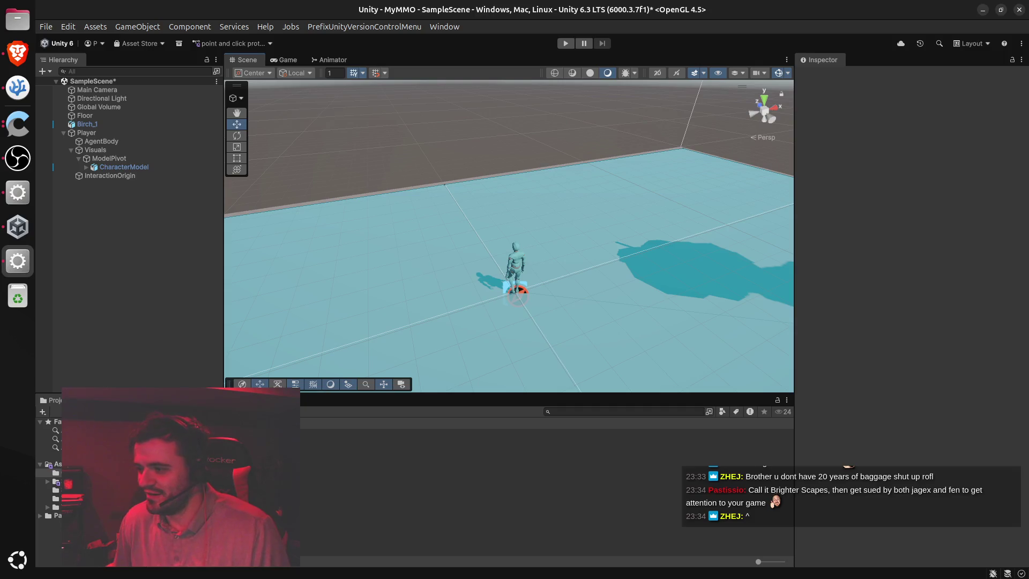
pyautogui.hotkey('alt', 'Tab')
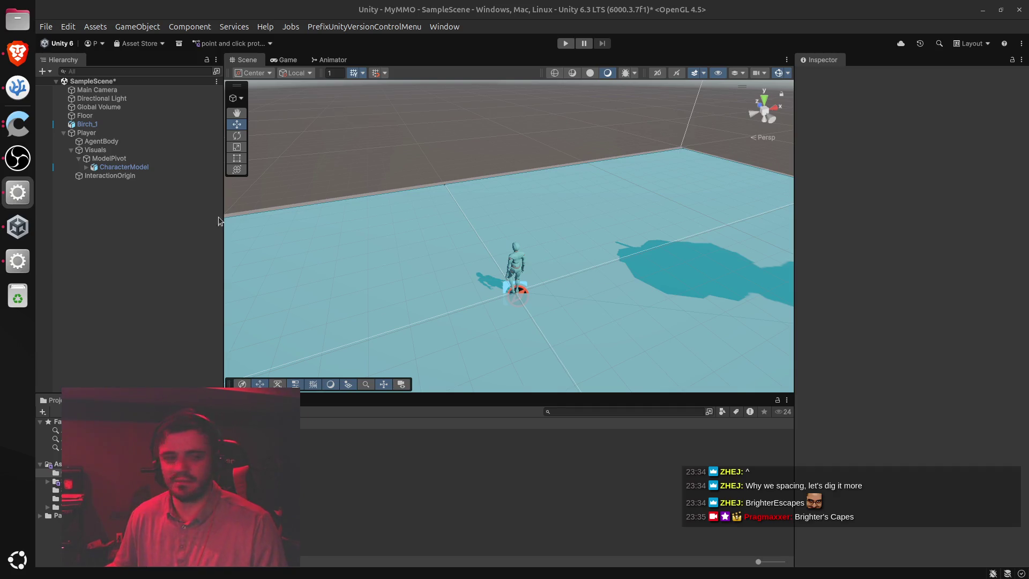
pyautogui.click(16, 51)
# Open Perplexity in a new tab and ask for a name that rhymes with Brighter
pyautogui.hotkey('ctrl', 't')
pyautogui.write('perpl')
pyautogui.press('Return')
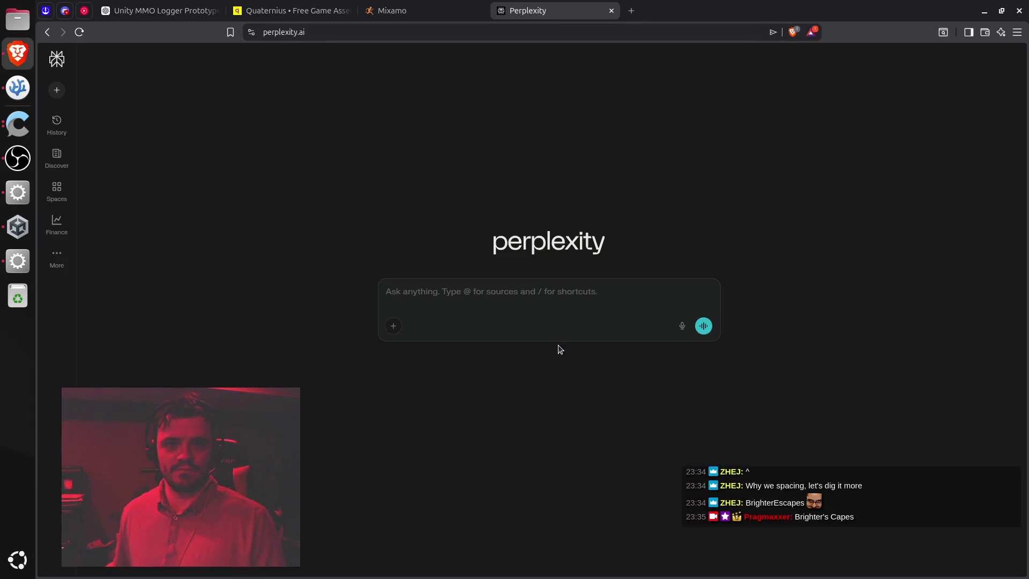
pyautogui.write('I need a name that rhymes with Brighter')
pyautogui.press('Return')
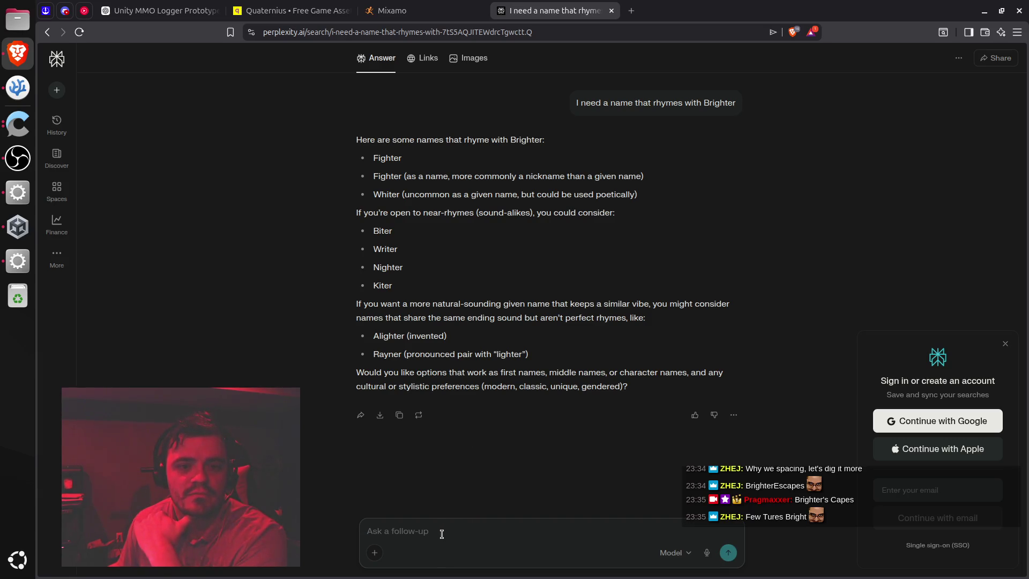
# Follow up asking for human names, then highlight Snyder and Schneider in the answer
pyautogui.write('I')
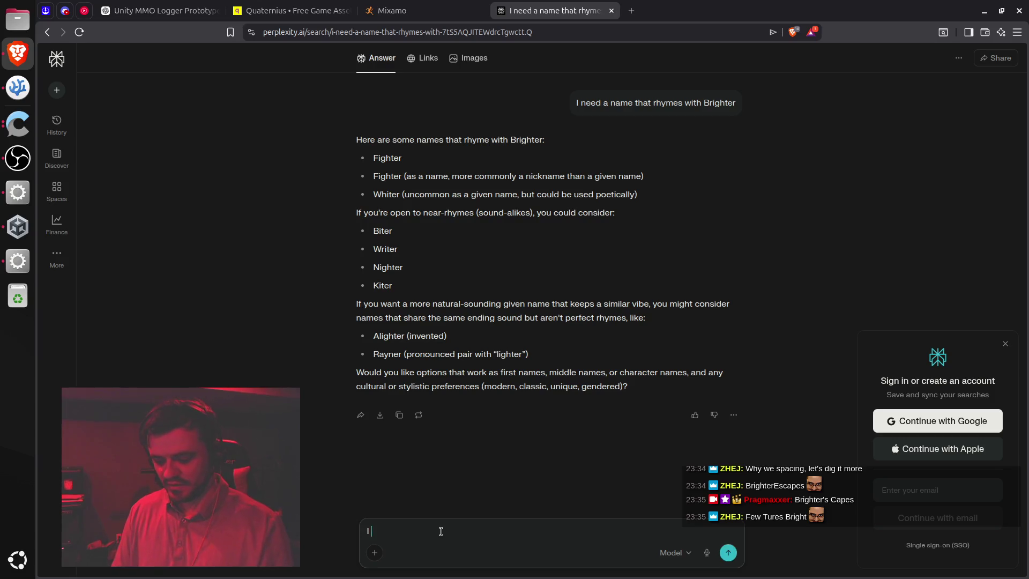
pyautogui.write(' mean like human')
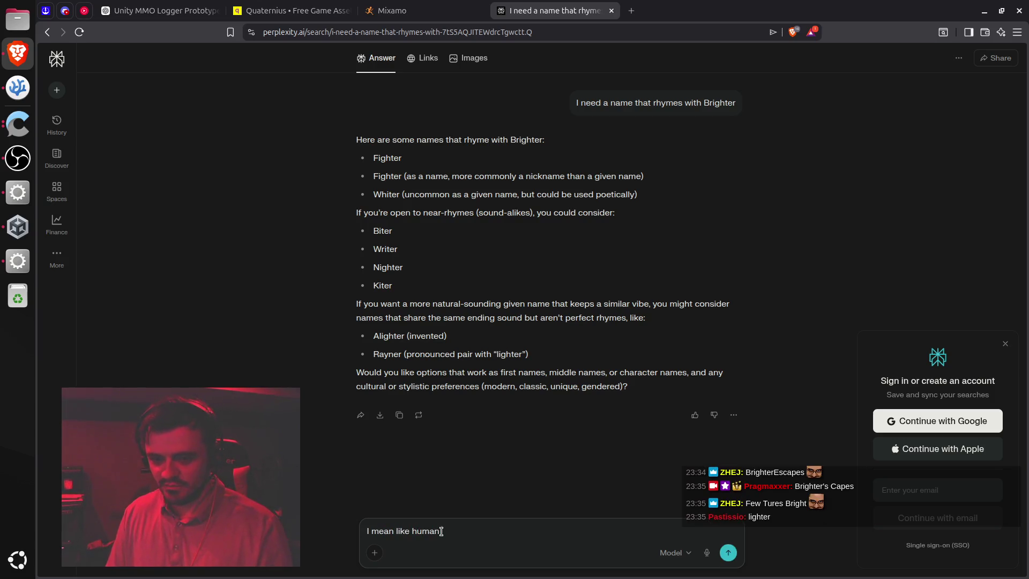
pyautogui.write(' pers')
pyautogui.write('on nam')
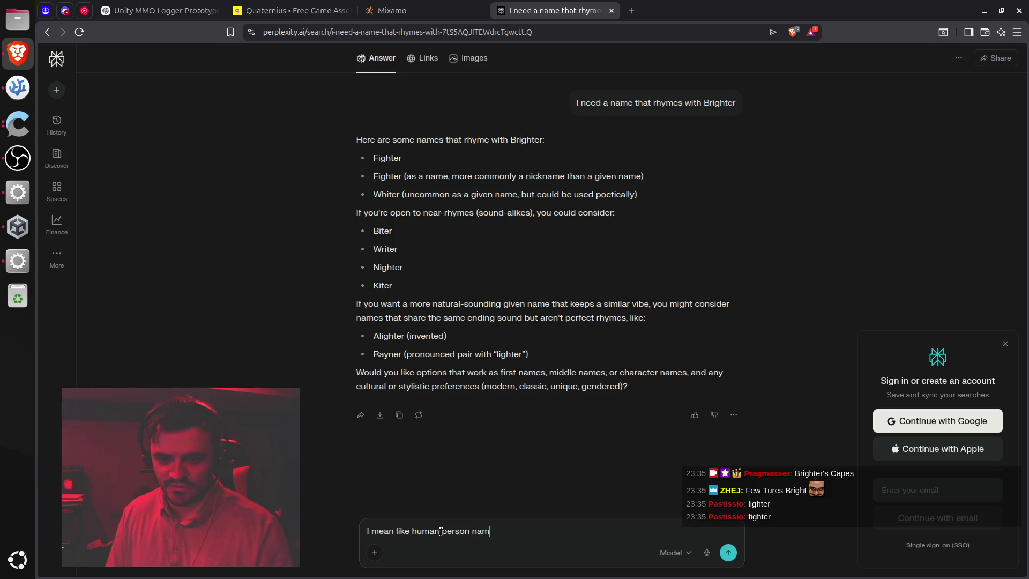
pyautogui.press('Return')
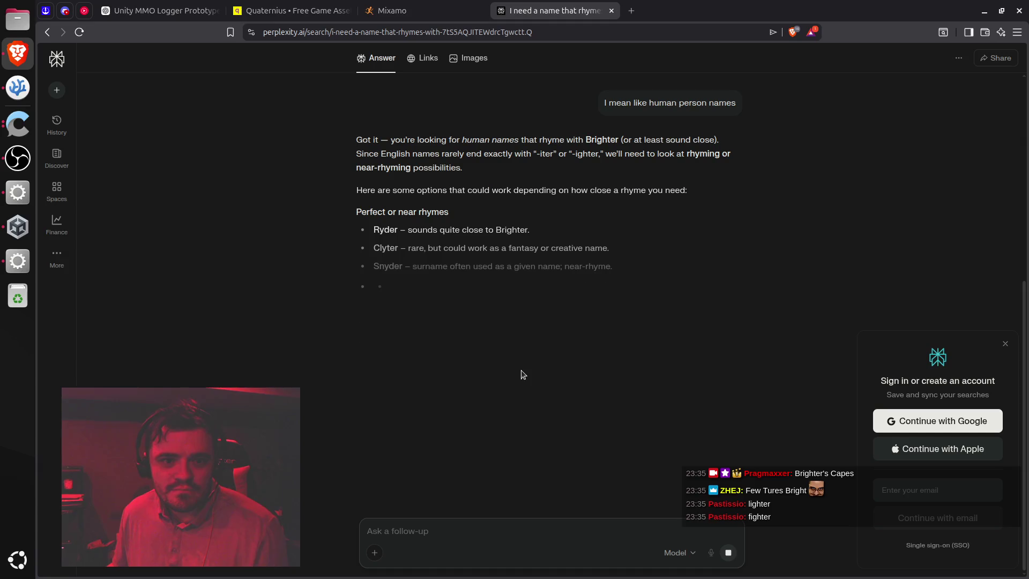
pyautogui.doubleClick(392, 266)
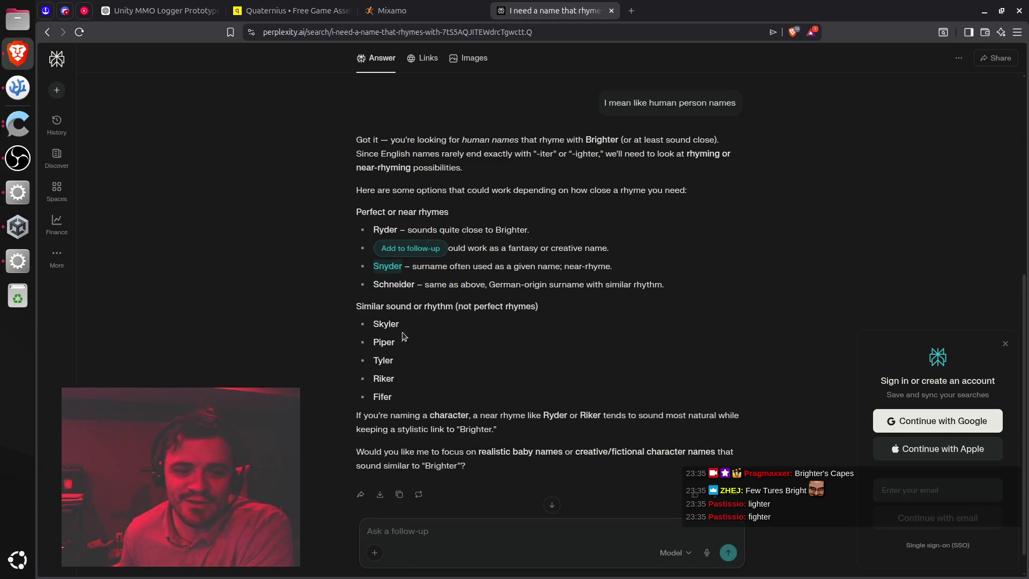
pyautogui.doubleClick(393, 285)
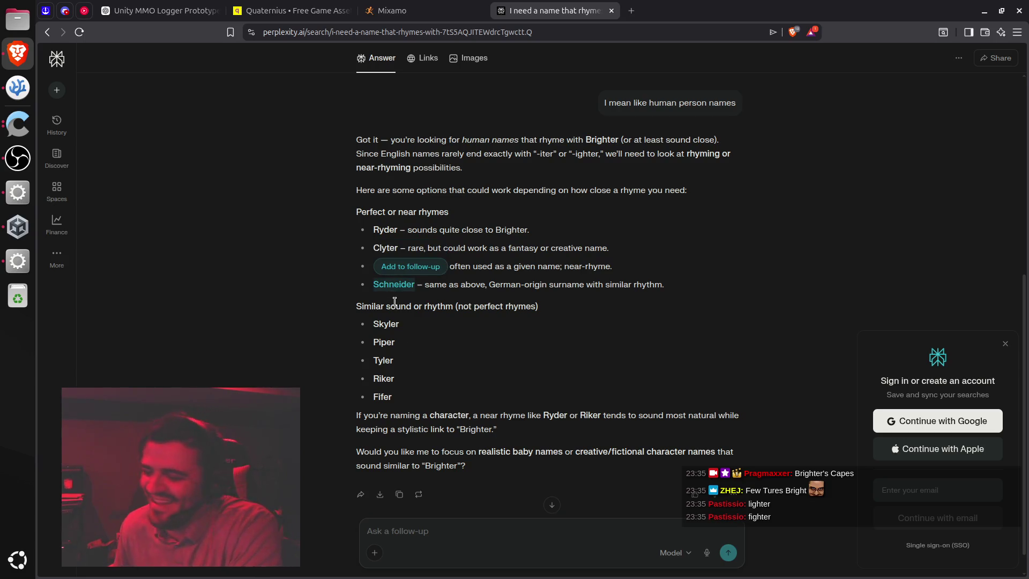
pyautogui.hotkey('alt', 'Tab')
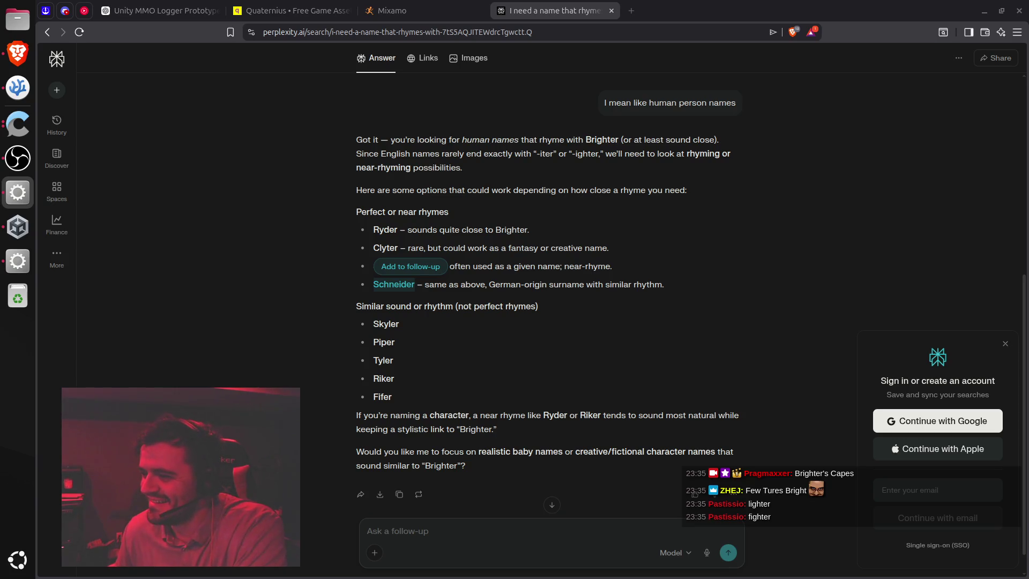
pyautogui.click(437, 302)
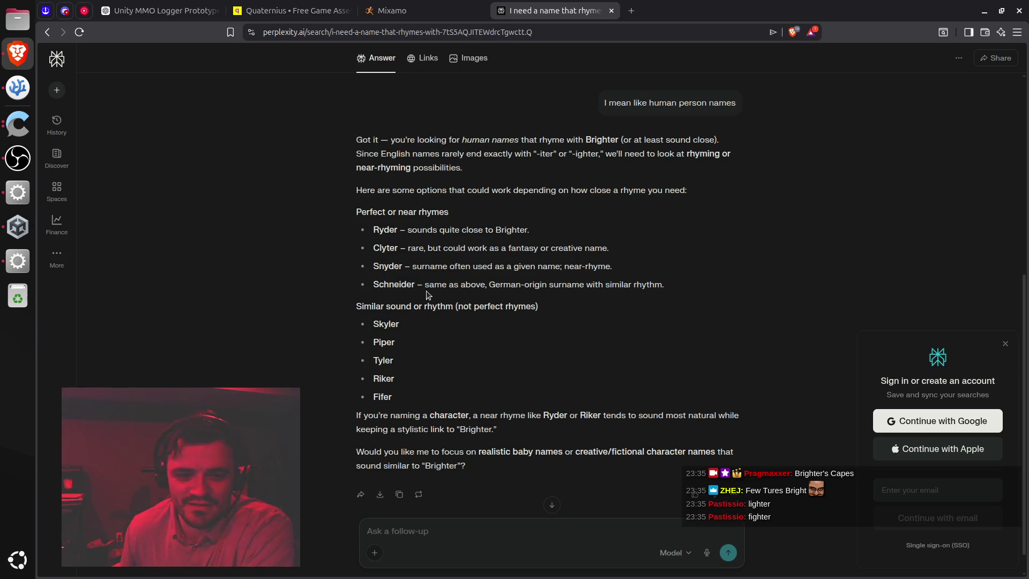
pyautogui.doubleClick(391, 282)
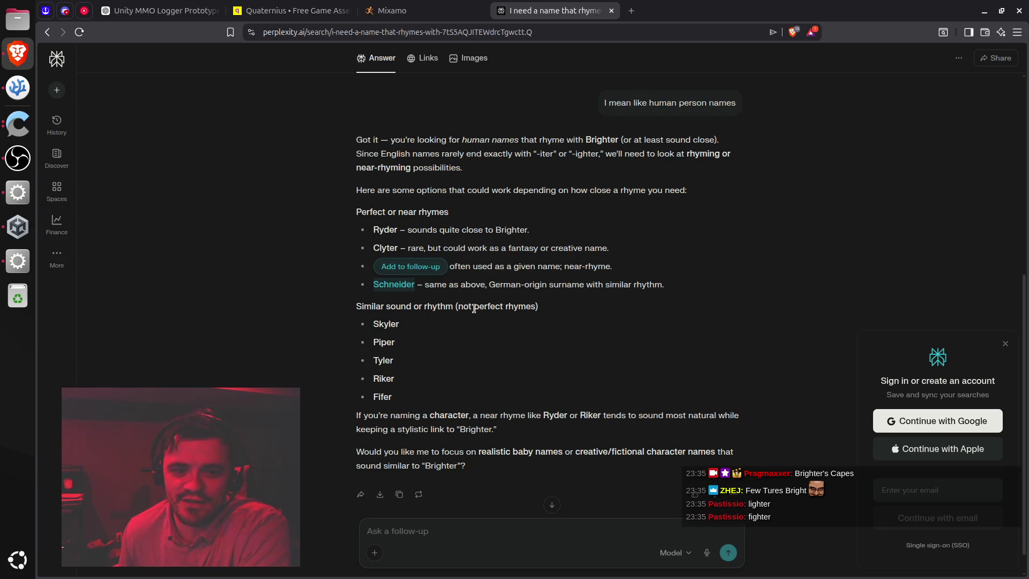
pyautogui.moveTo(502, 311)
pyautogui.mouseDown()
pyautogui.moveTo(515, 309)
pyautogui.moveTo(402, 307)
pyautogui.mouseUp()
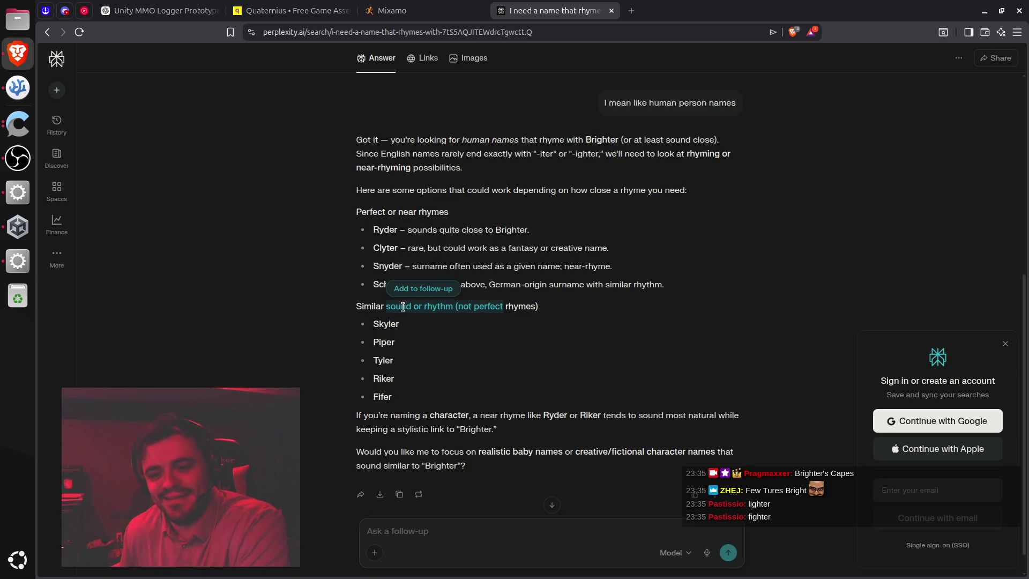
pyautogui.click(455, 321)
# Dismiss the Perplexity sign-in popup and close the Perplexity tab
pyautogui.scroll(-1, 455, 321)
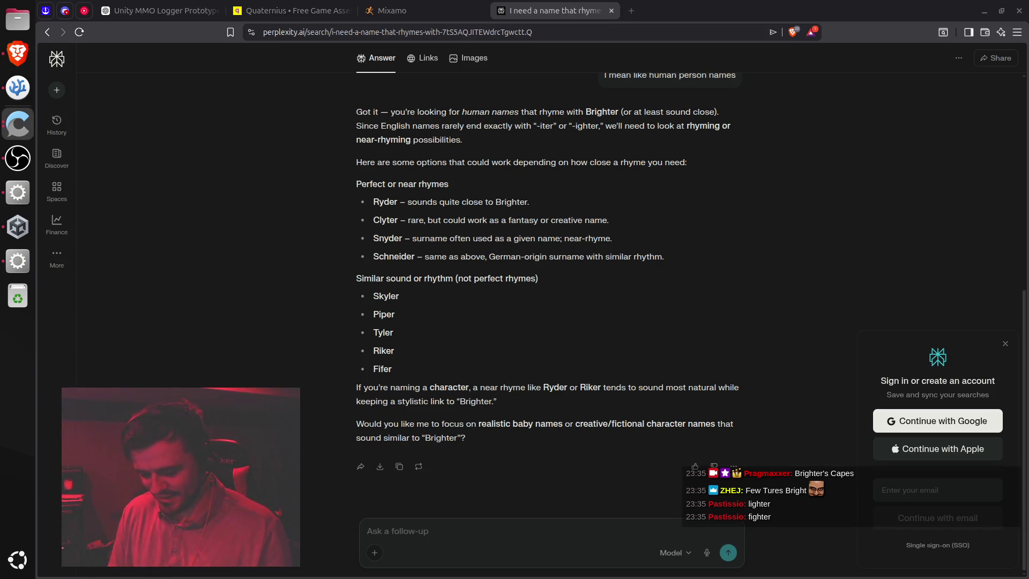
pyautogui.click(677, 268)
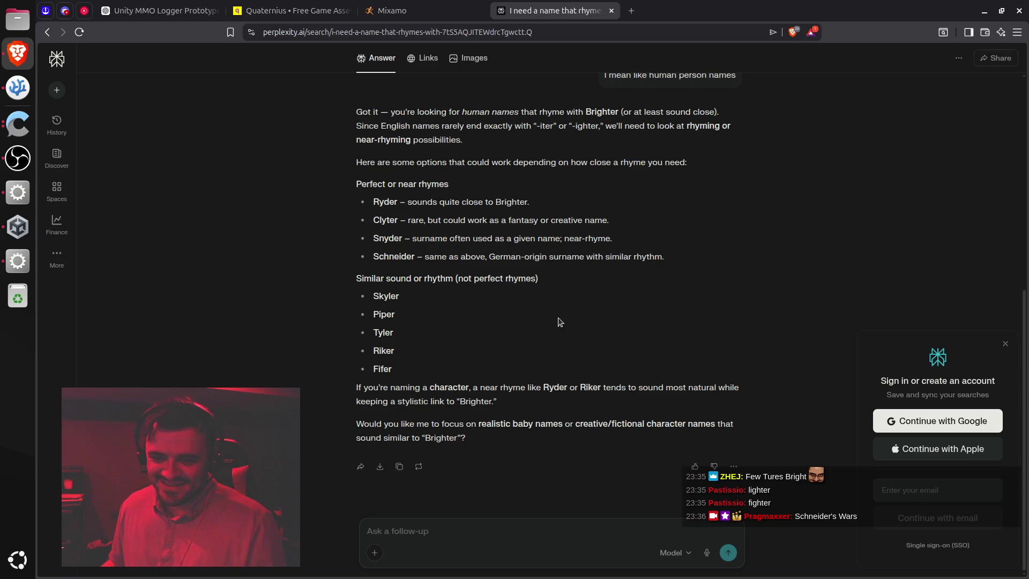
pyautogui.click(1005, 343)
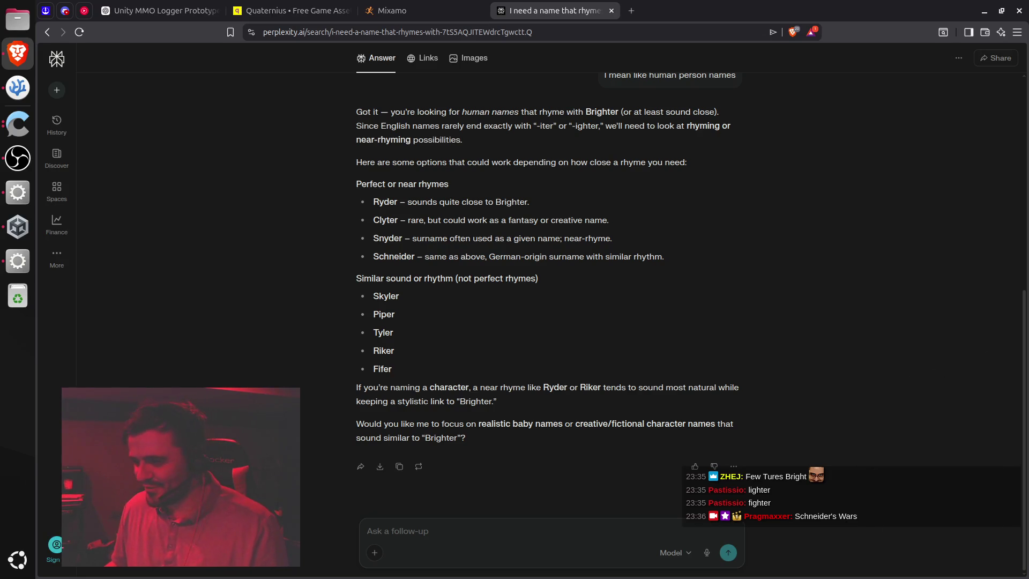
pyautogui.hotkey('alt', 'Tab')
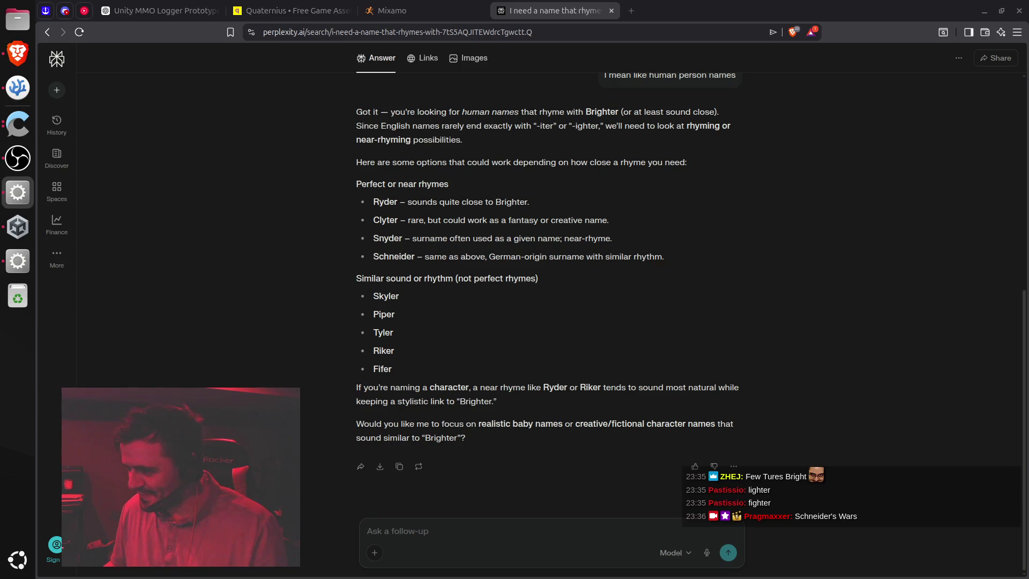
pyautogui.hotkey('alt', 'Tab')
pyautogui.hotkey('ctrl', 'w')
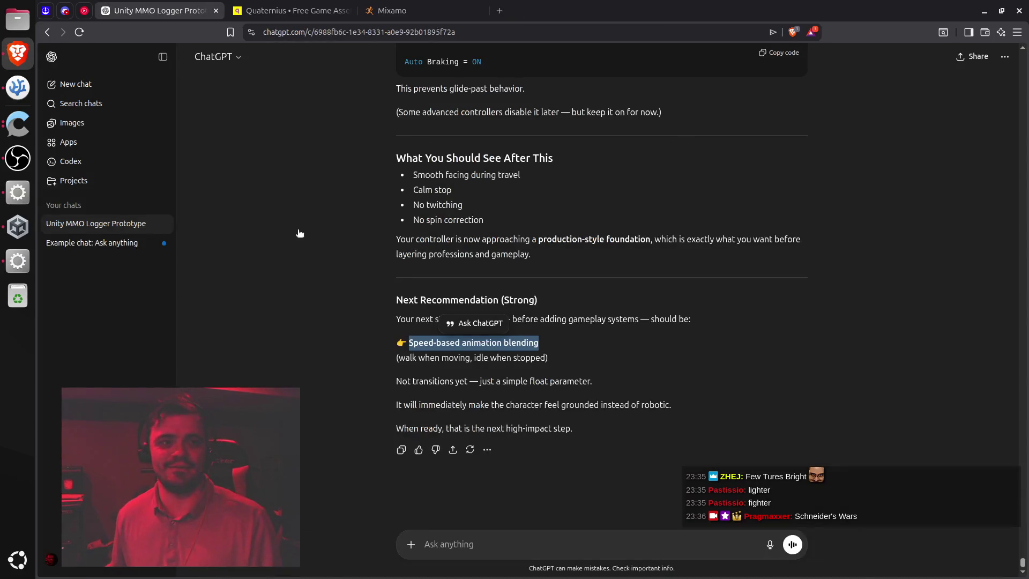
# Bring Unity forward, orbit and zoom the Scene view toward the character, and select Player
pyautogui.click(20, 261)
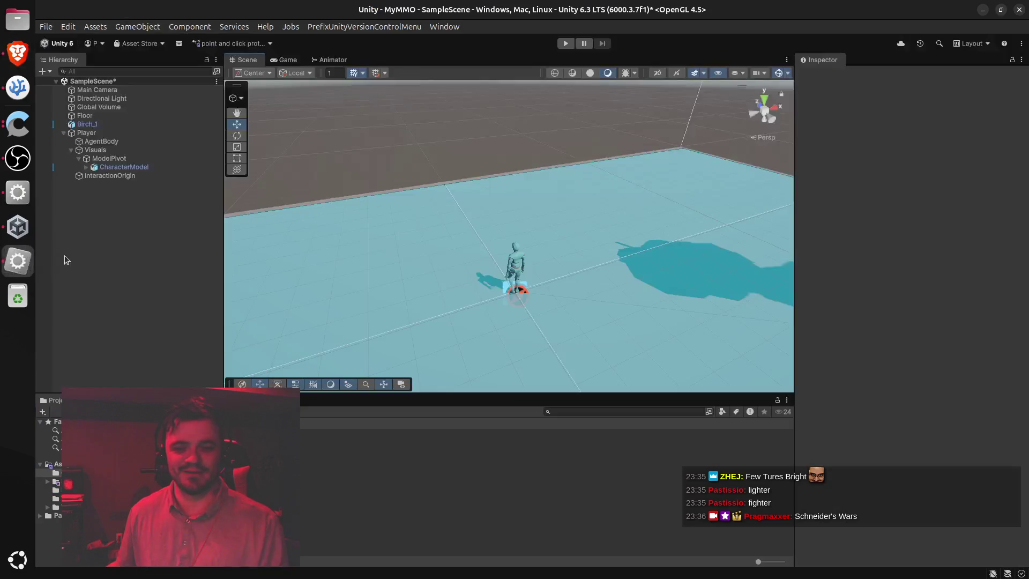
pyautogui.moveTo(466, 191)
pyautogui.mouseDown()
pyautogui.moveTo(515, 245)
pyautogui.moveTo(536, 245)
pyautogui.moveTo(568, 205)
pyautogui.moveTo(664, 197)
pyautogui.mouseUp()
pyautogui.scroll(5, 528, 202)
pyautogui.click(86, 133)
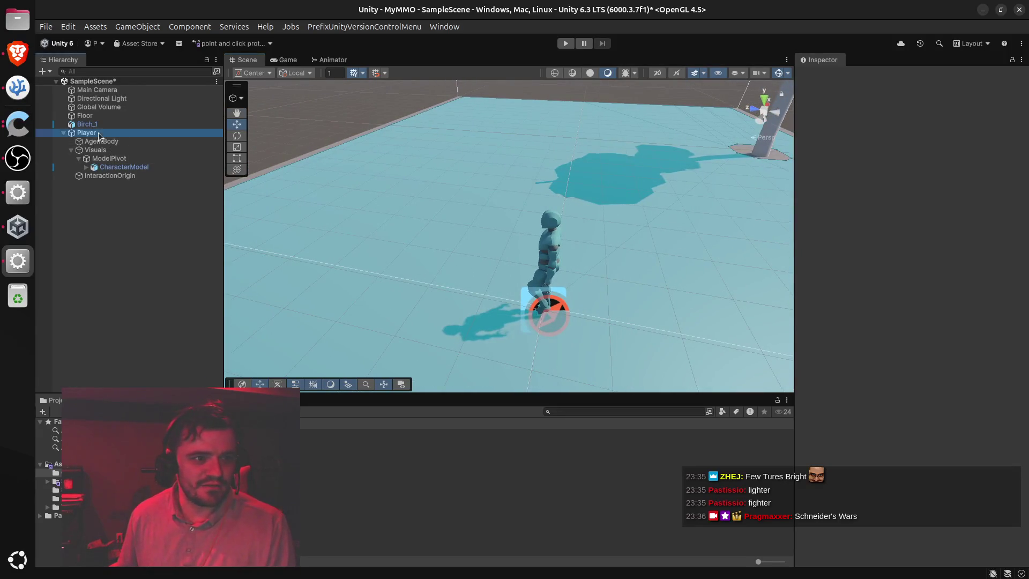
# Change the Player's Nav Mesh Agent Speed from 5.5 to 3
pyautogui.click(922, 204)
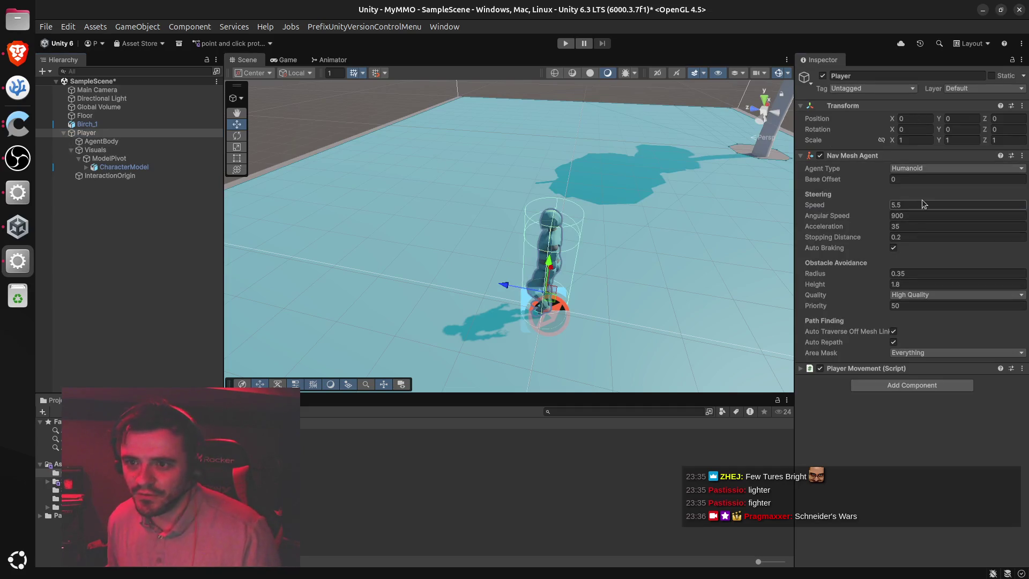
pyautogui.write('3')
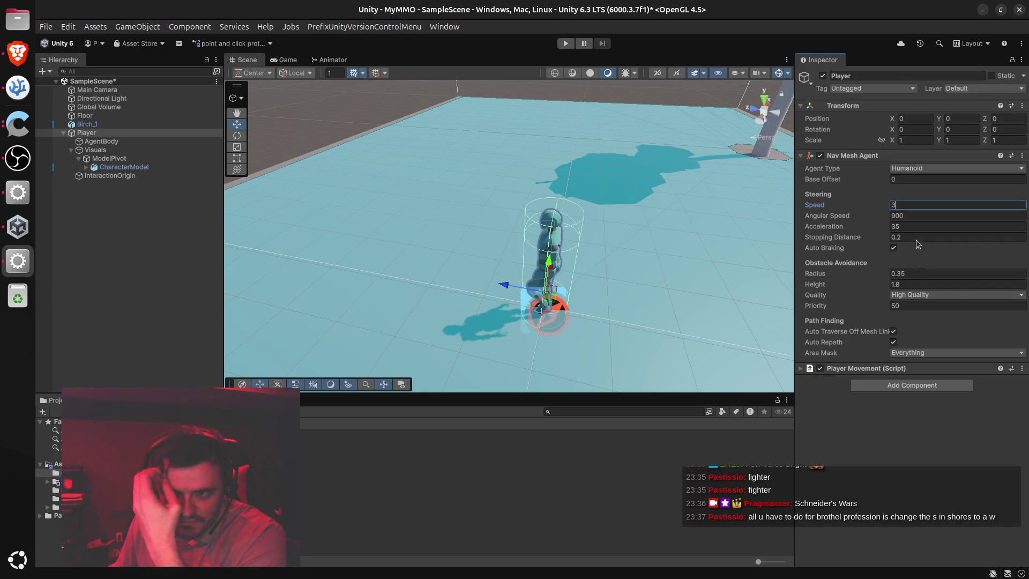
pyautogui.click(921, 225)
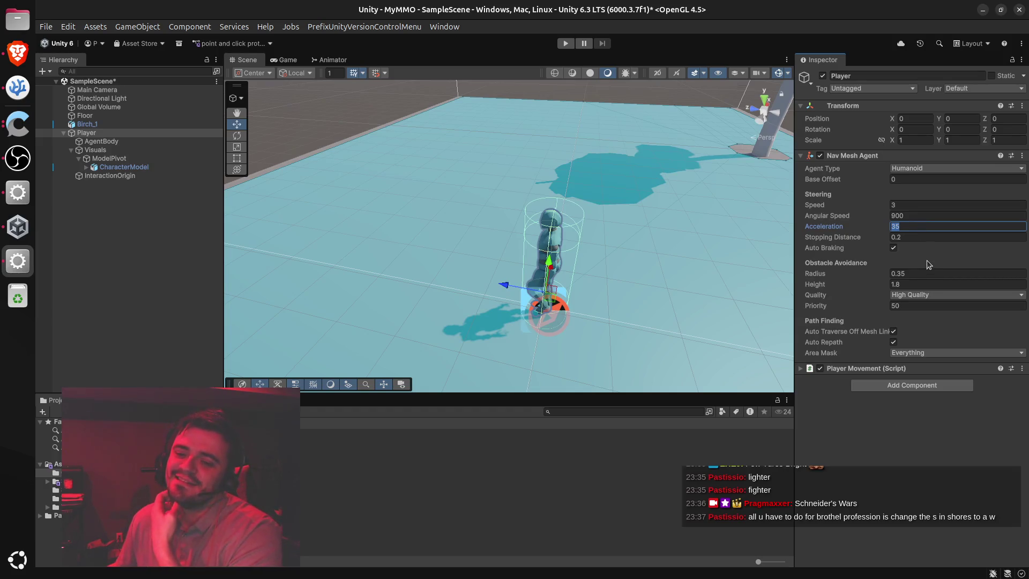
pyautogui.hotkey('alt', 'Tab')
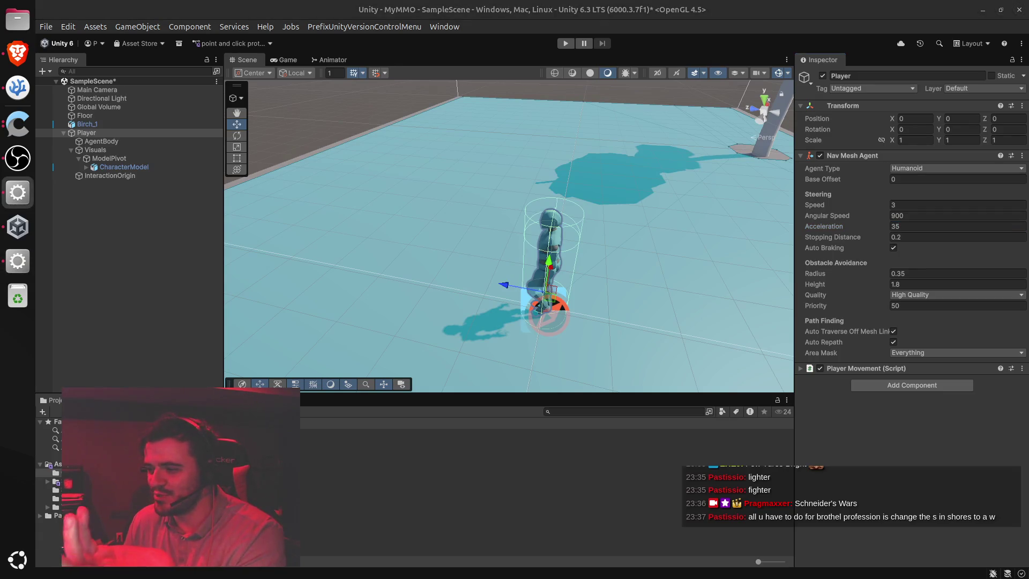
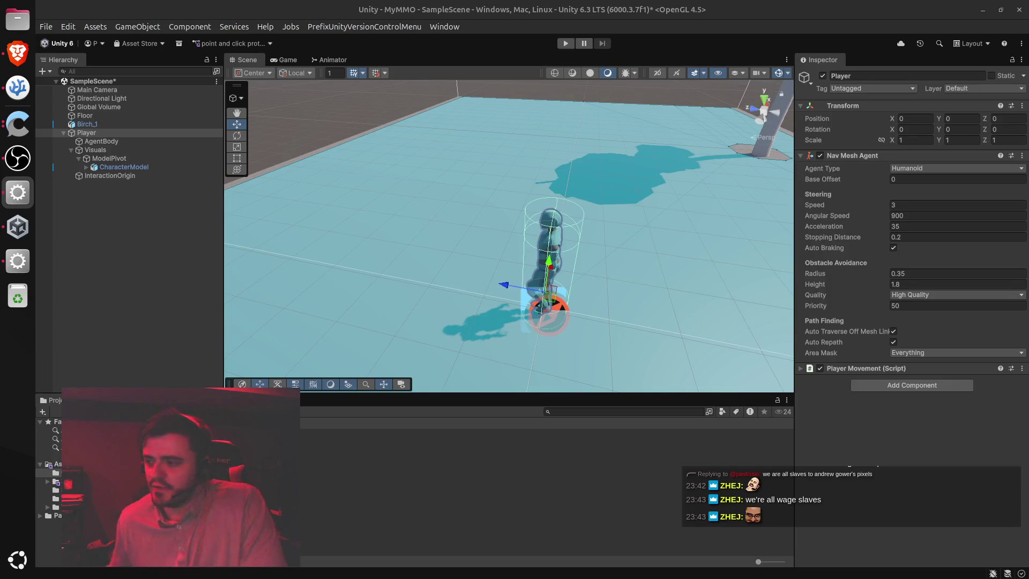
# Collapse Visuals and move InteractionOrigin to become Player's first child, above AgentBody
pyautogui.scroll(-3, 594, 276)
pyautogui.moveTo(650, 295)
pyautogui.mouseDown()
pyautogui.moveTo(671, 284)
pyautogui.moveTo(474, 248)
pyautogui.moveTo(517, 419)
pyautogui.moveTo(555, 324)
pyautogui.moveTo(530, 316)
pyautogui.mouseUp()
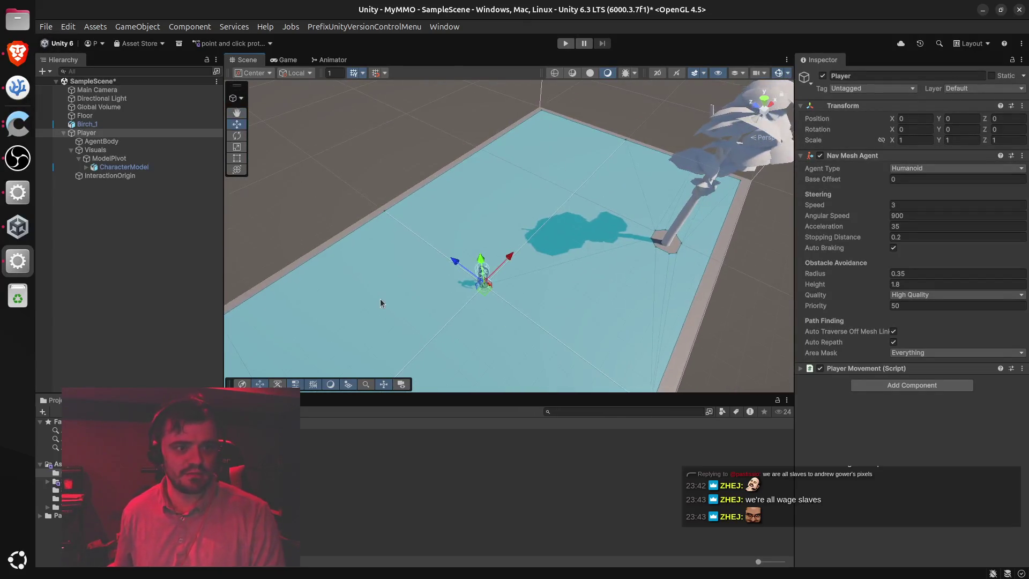
pyautogui.click(72, 150)
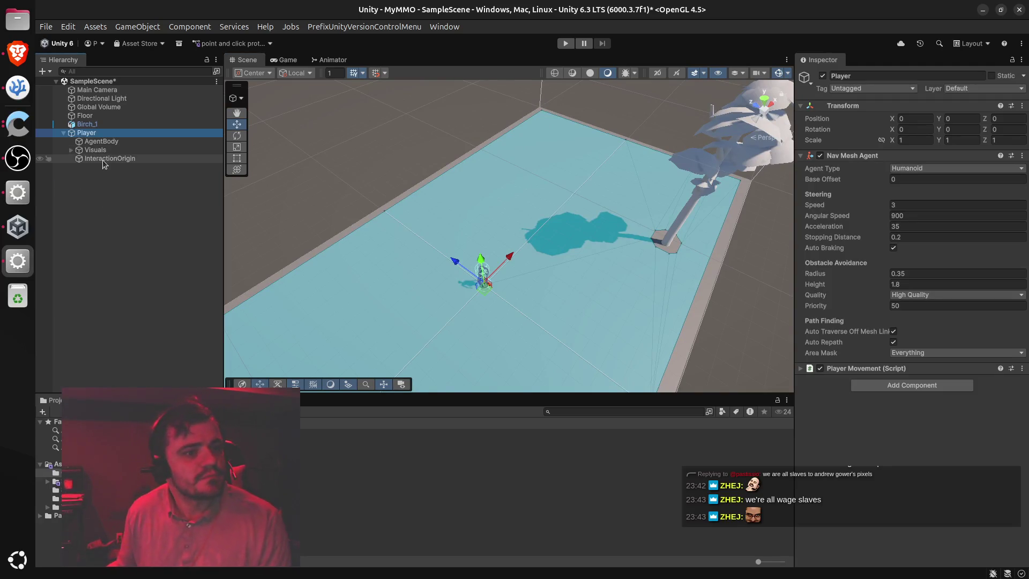
pyautogui.moveTo(111, 159); pyautogui.dragTo(106, 141)
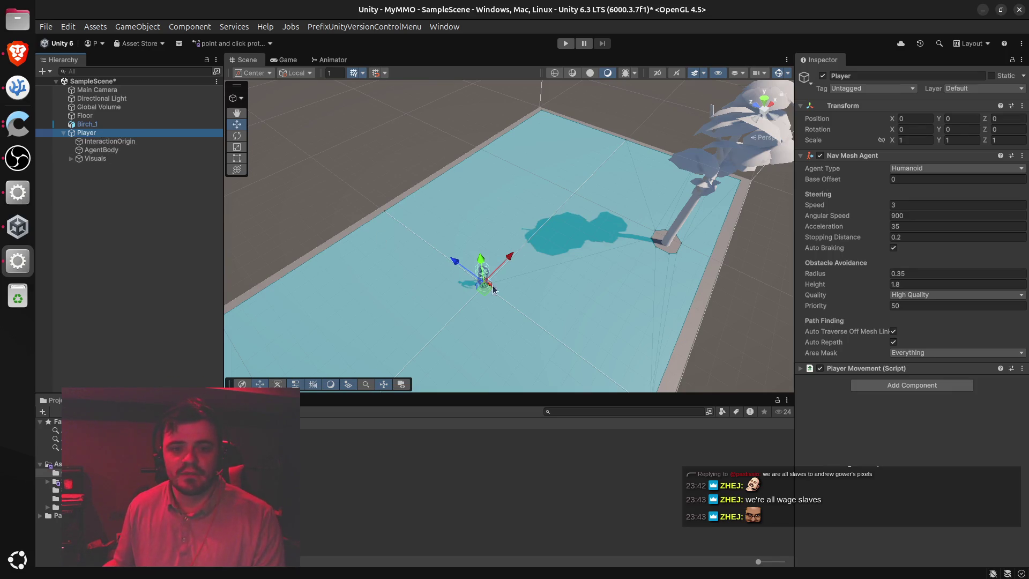
# Bring the ChatGPT conversation about speed-based animation blending to the front
pyautogui.scroll(8, 533, 303)
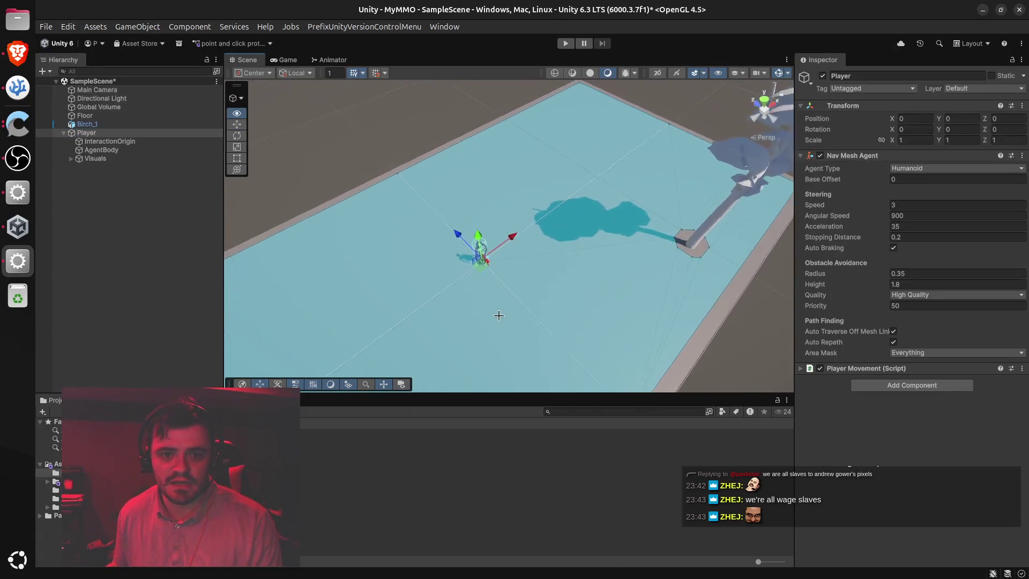
pyautogui.scroll(2, 464, 317)
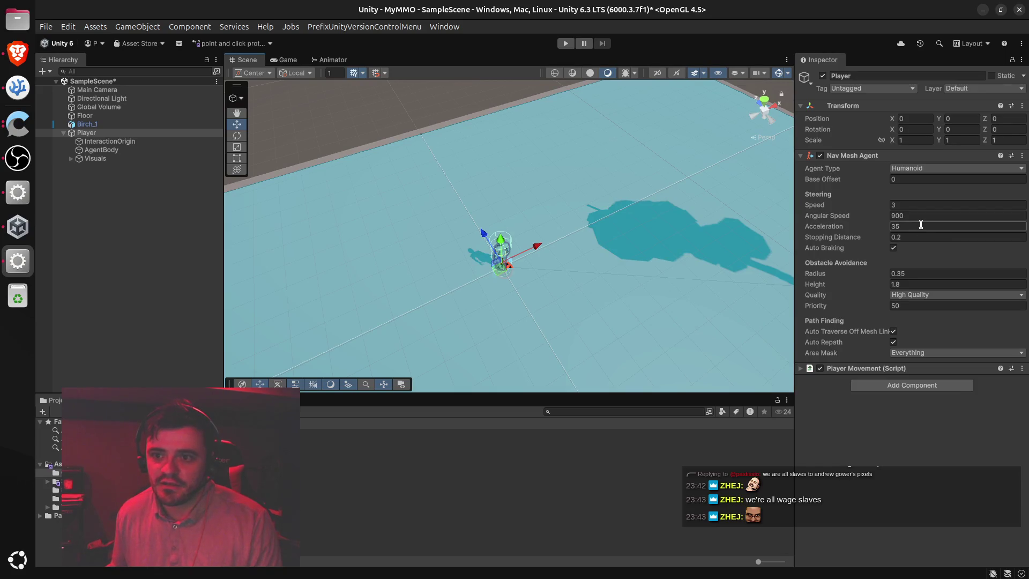
pyautogui.click(17, 52)
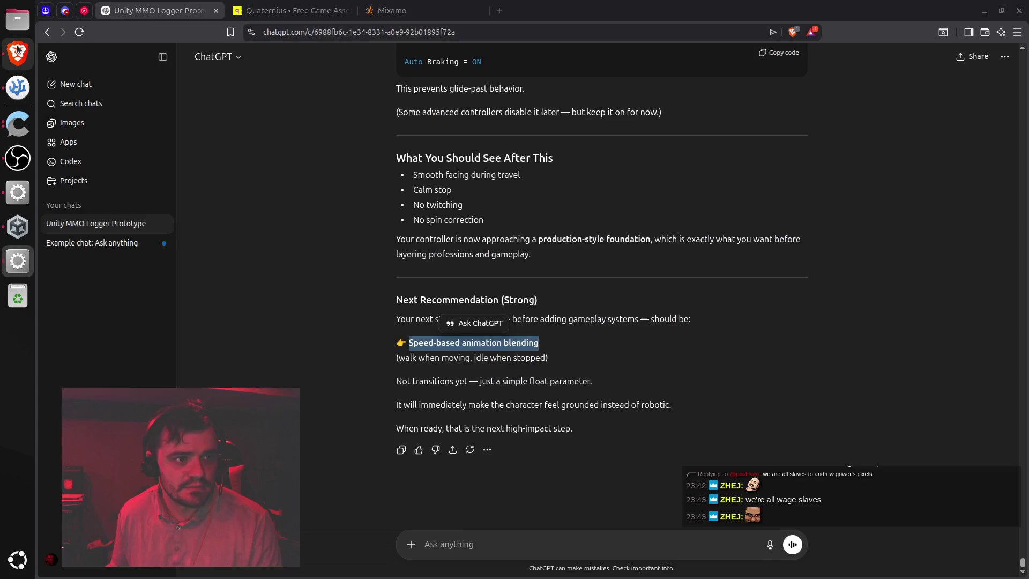
# Ask ChatGPT to make the walking animation play only while the character is moving
pyautogui.click(478, 544)
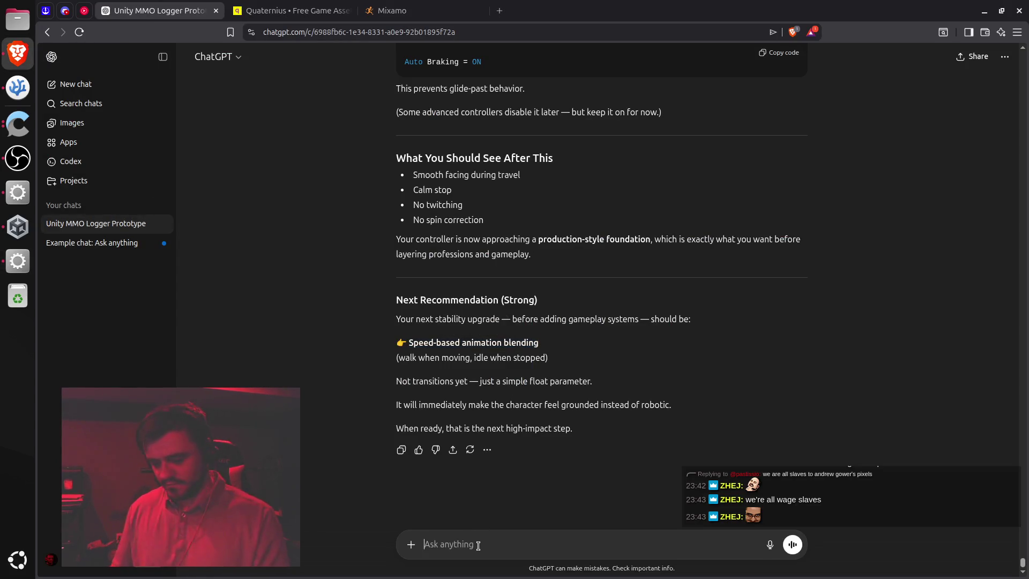
pyautogui.write("yeah let's")
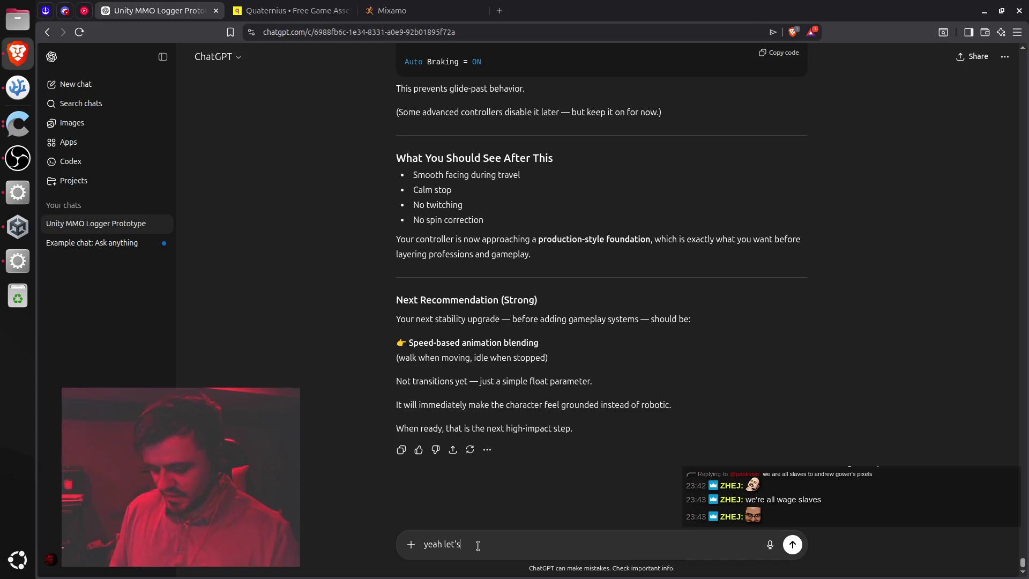
pyautogui.write(' make so that the w')
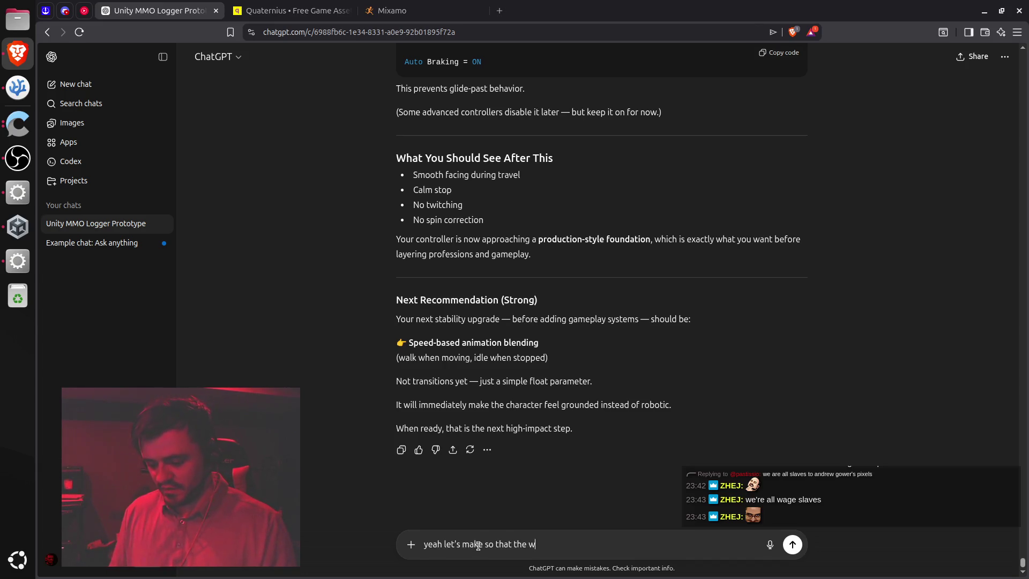
pyautogui.write('alking animation ')
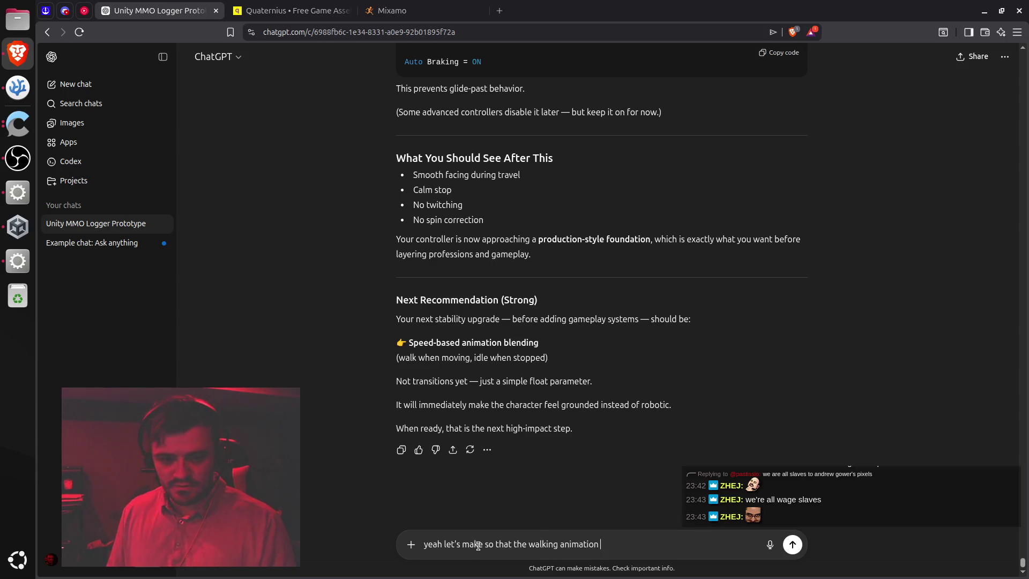
pyautogui.write('only plays when the characte')
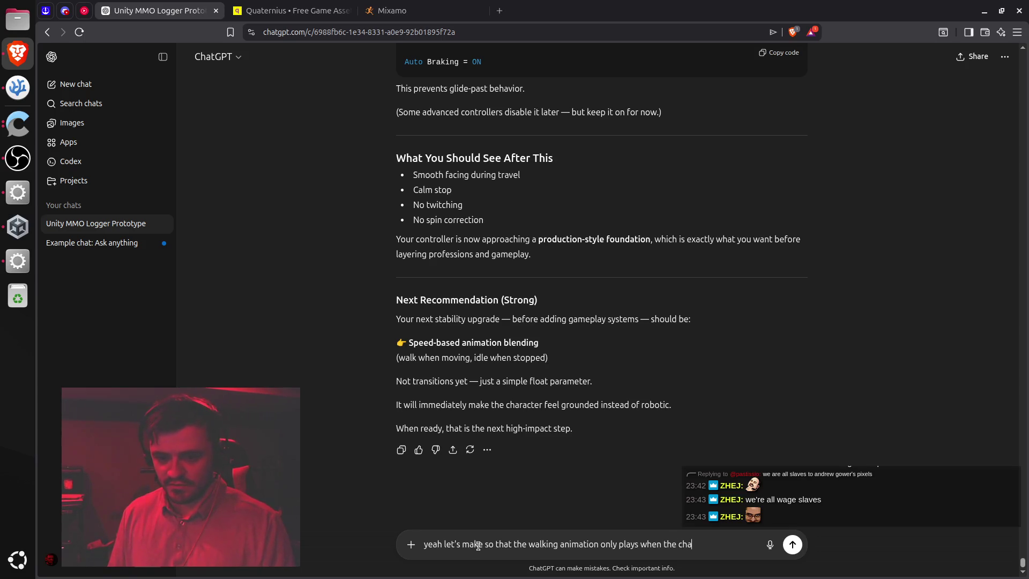
pyautogui.write('r is moving')
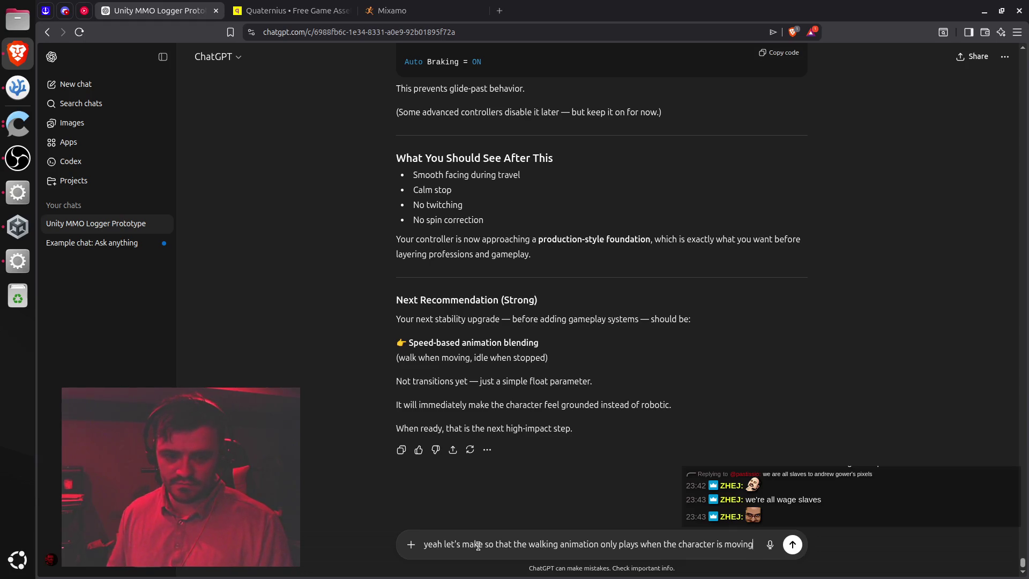
pyautogui.press('Return')
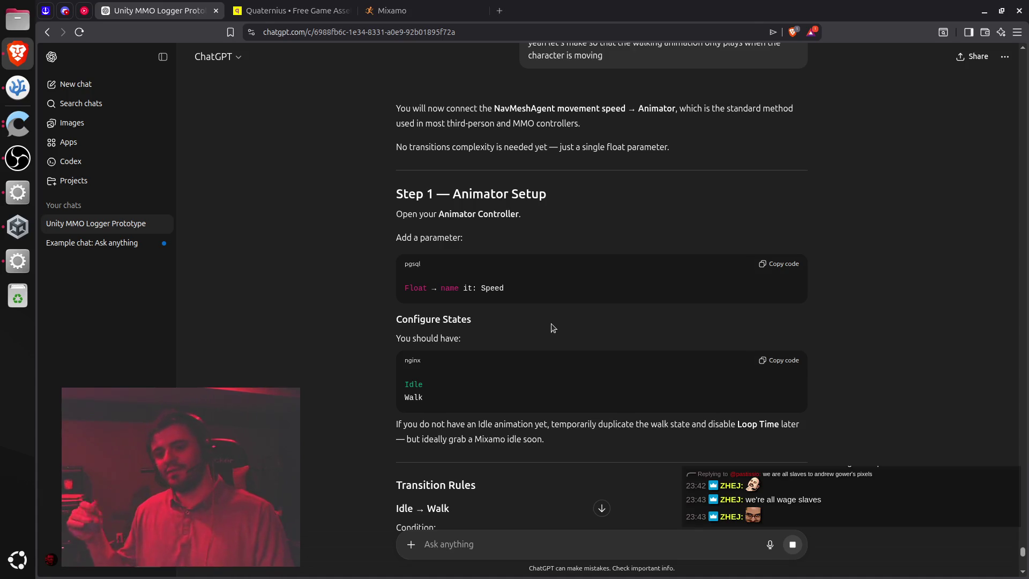
# Read ChatGPT's Speed float parameter and Idle→Walk transition steps, then return to Unity
pyautogui.hotkey('alt', 'Tab')
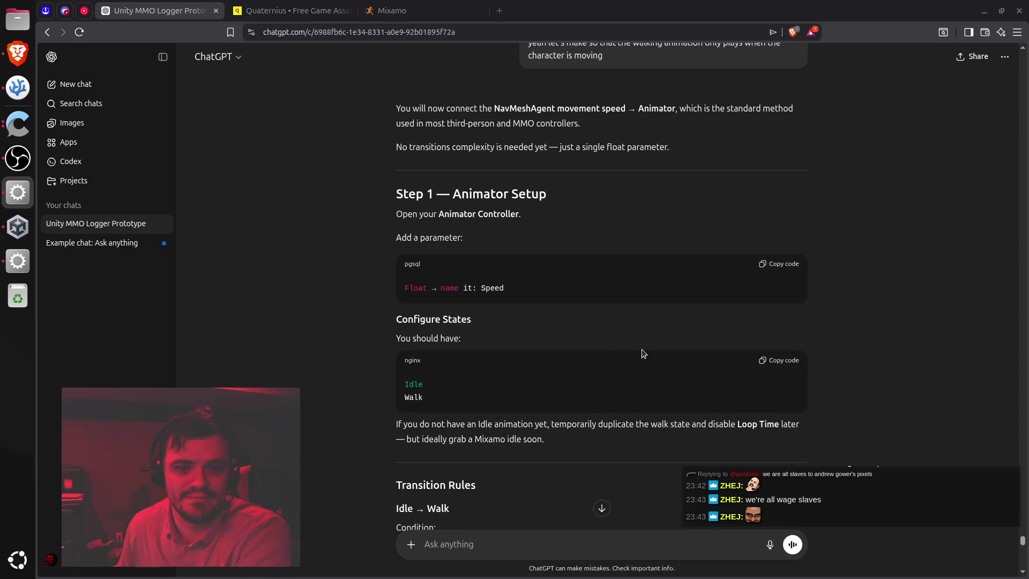
pyautogui.scroll(-3, 610, 297)
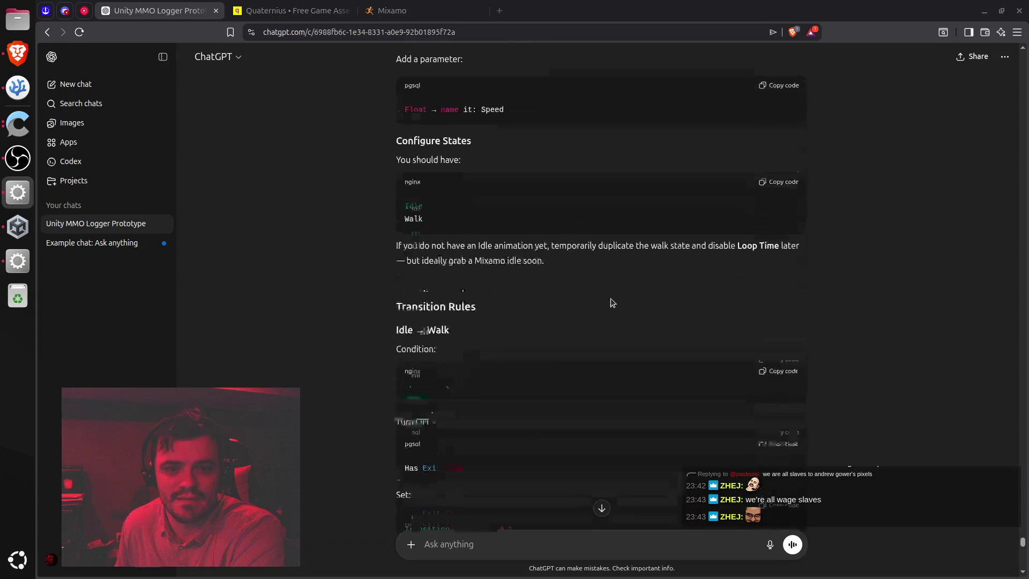
pyautogui.scroll(2, 610, 302)
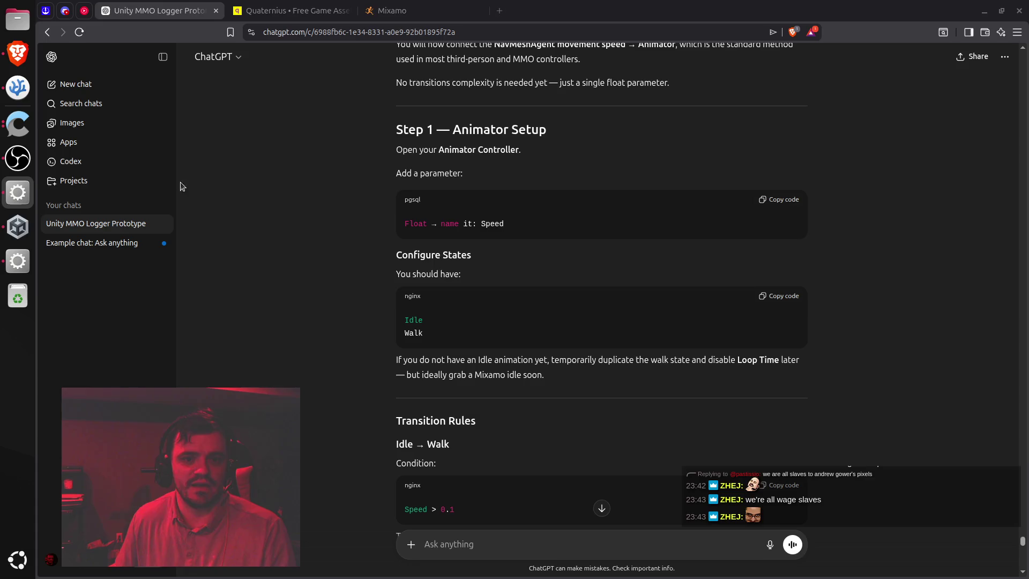
pyautogui.click(18, 261)
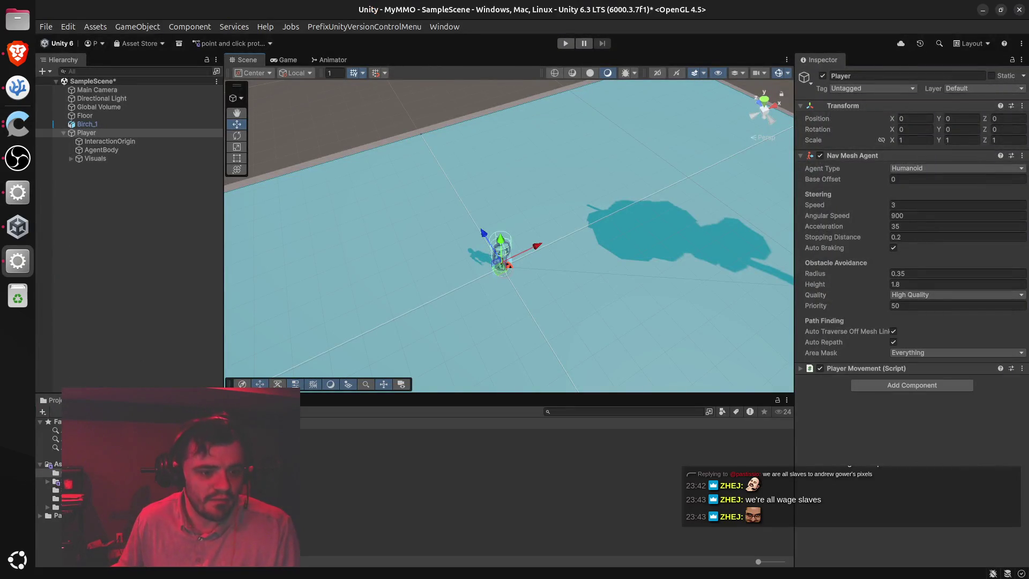
# Check the Player Animator controller against ChatGPT's instructions, then reselect the Player object
pyautogui.click(161, 433)
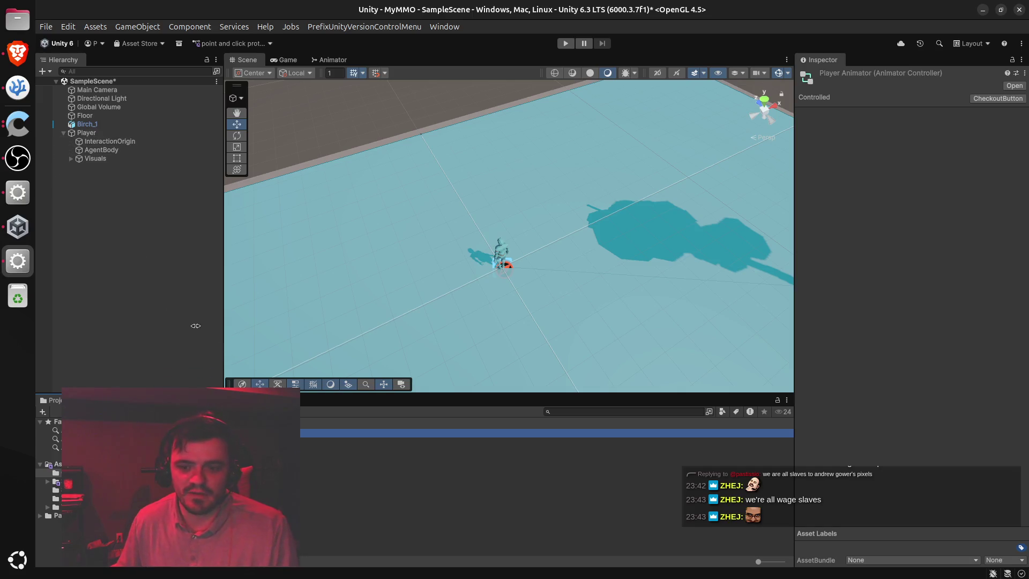
pyautogui.click(17, 53)
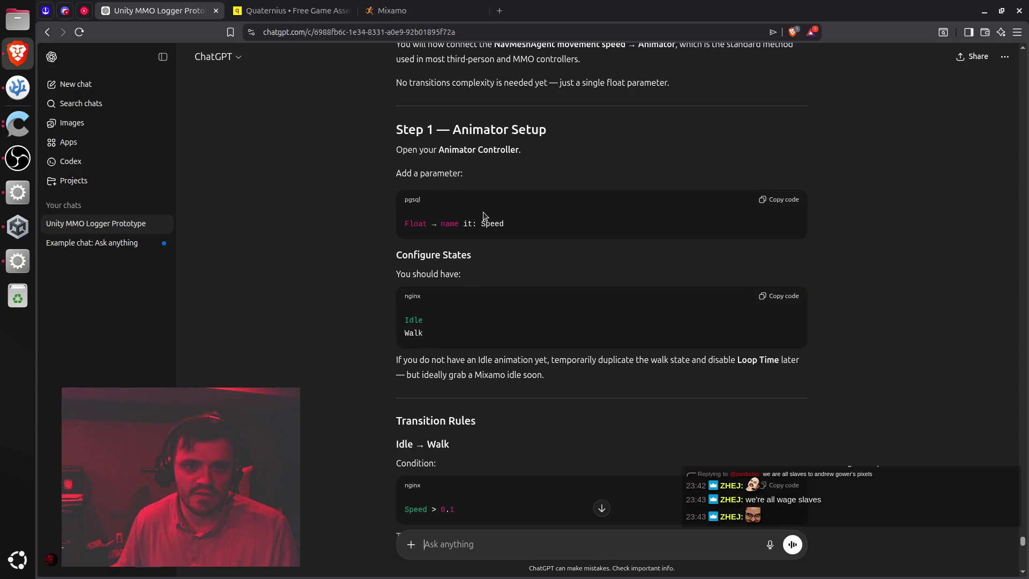
pyautogui.scroll(2, 461, 155)
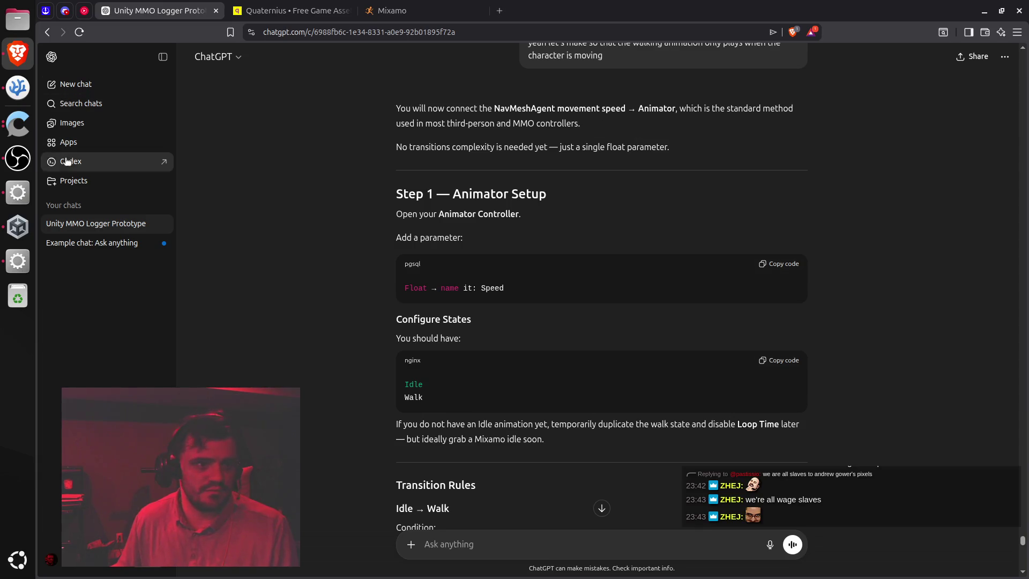
pyautogui.click(25, 268)
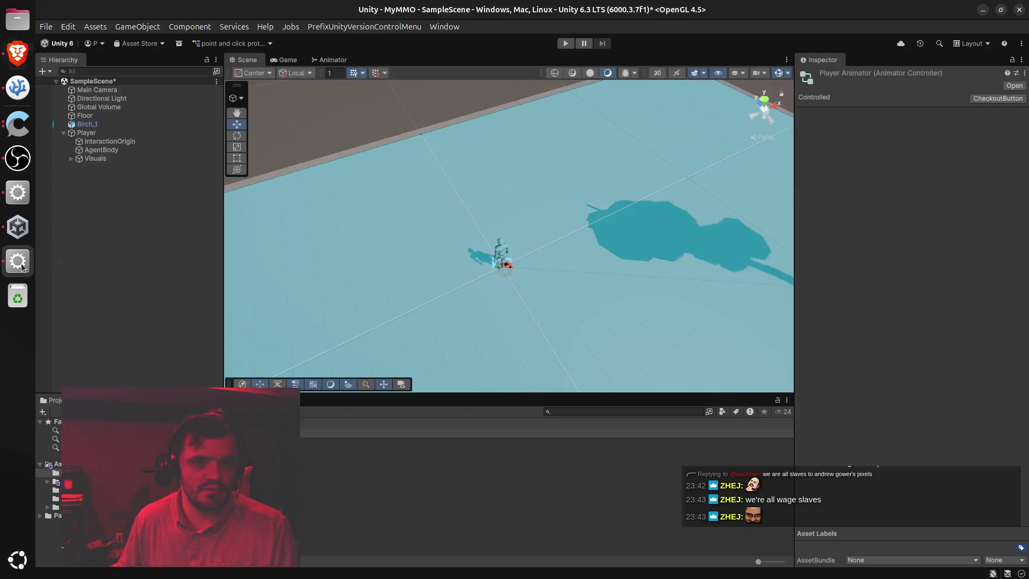
pyautogui.click(17, 90)
pyautogui.click(18, 52)
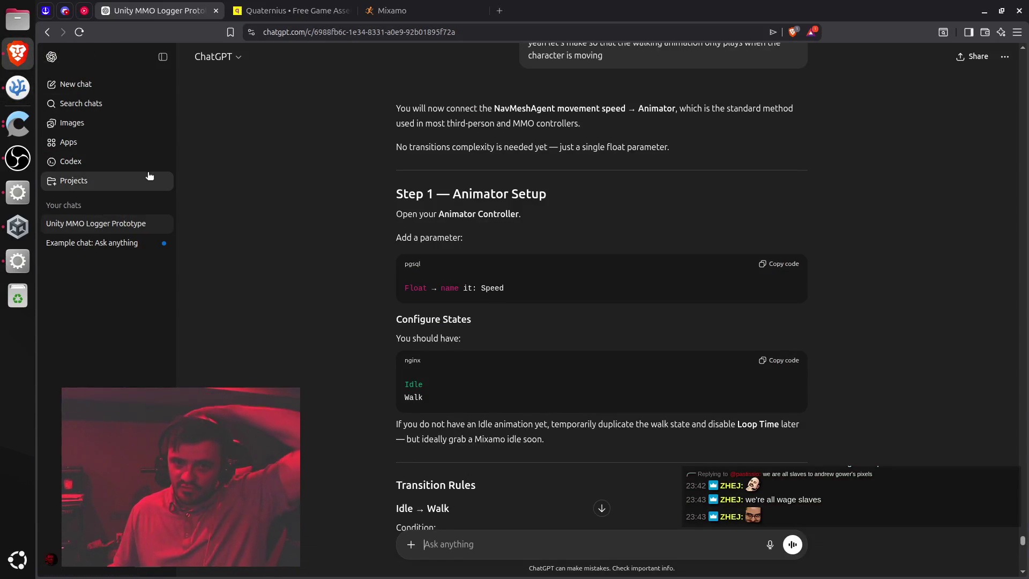
pyautogui.click(28, 252)
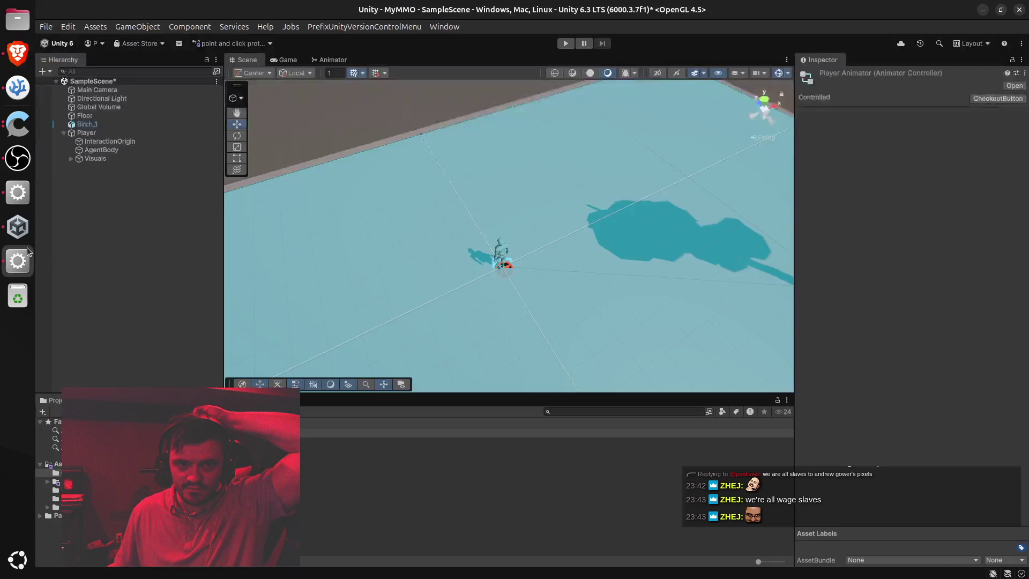
pyautogui.click(127, 135)
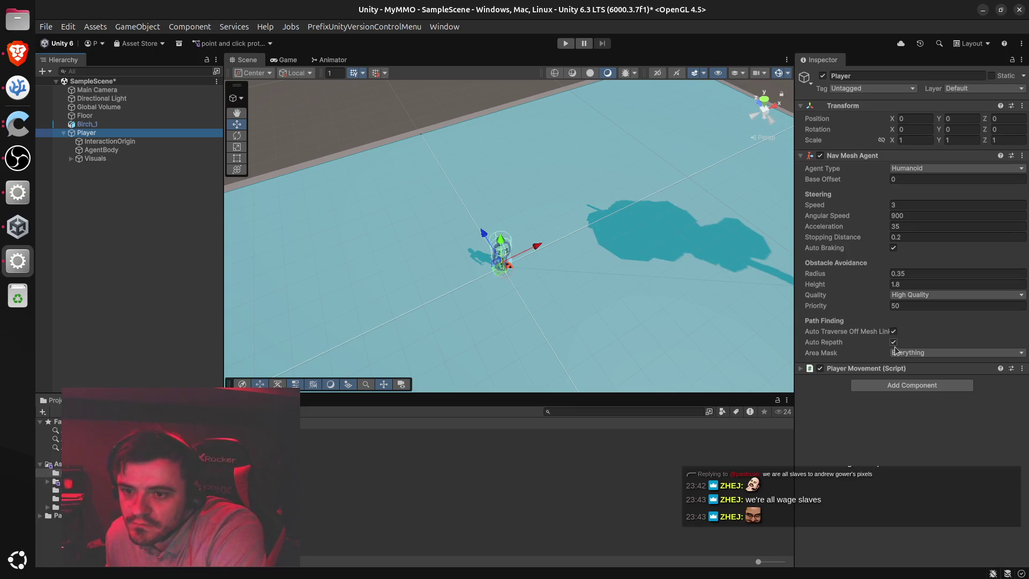
# Collapse the Player Movement and Nav Mesh Agent components in the Player's Inspector
pyautogui.moveTo(879, 364); pyautogui.dragTo(883, 358)
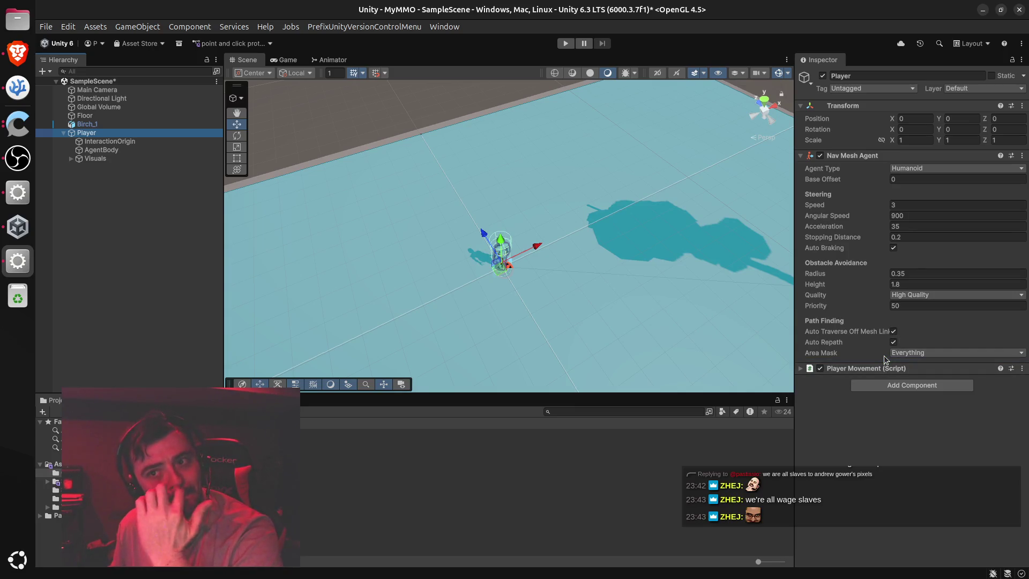
pyautogui.click(799, 368)
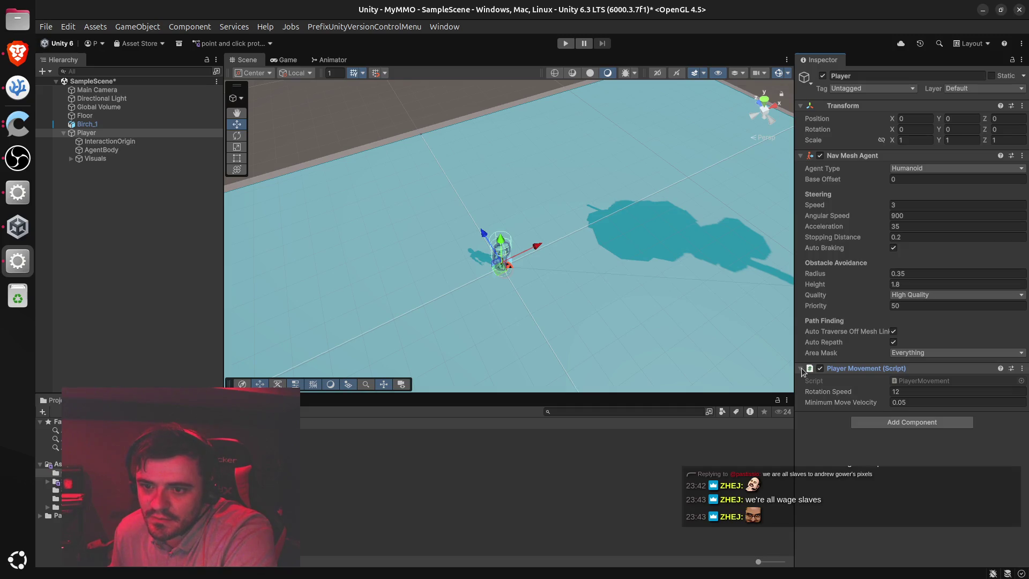
pyautogui.click(800, 368)
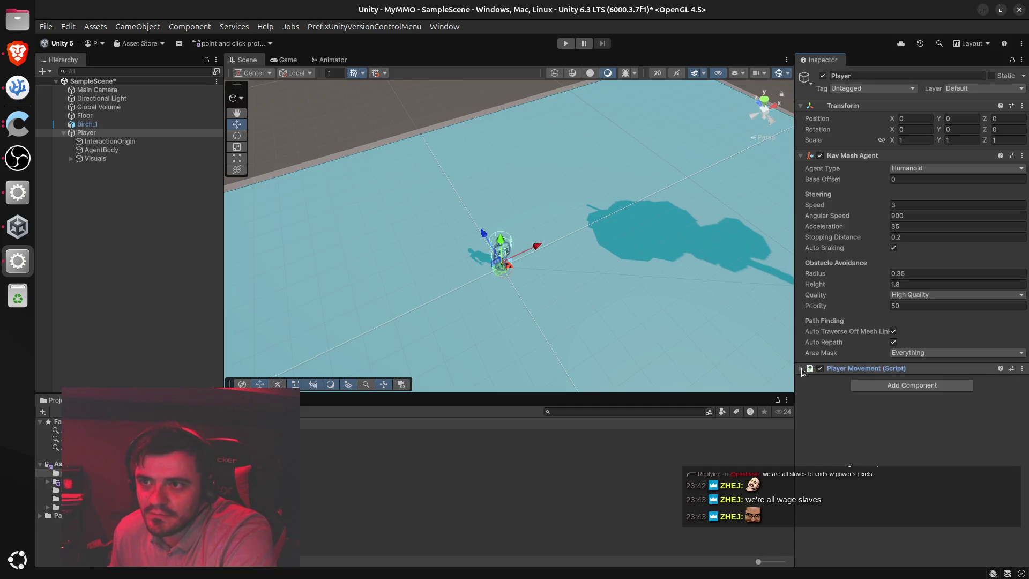
pyautogui.click(802, 156)
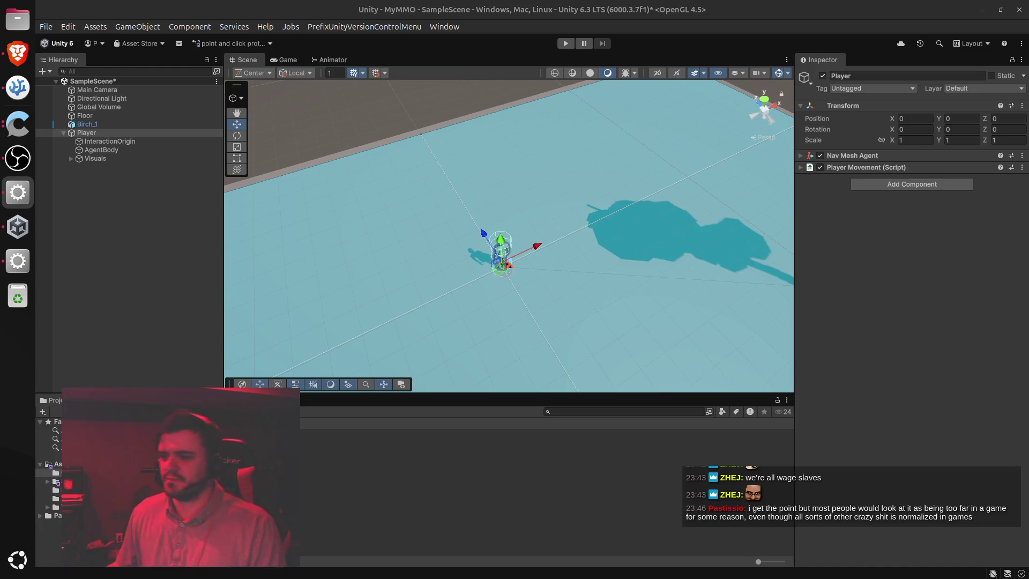
# Orbit the Scene view around the Player, then clear the selection
pyautogui.moveTo(625, 273)
pyautogui.mouseDown()
pyautogui.moveTo(650, 315)
pyautogui.moveTo(633, 321)
pyautogui.moveTo(631, 282)
pyautogui.moveTo(754, 216)
pyautogui.mouseUp()
pyautogui.moveTo(703, 237)
pyautogui.mouseDown()
pyautogui.moveTo(461, 235)
pyautogui.moveTo(592, 266)
pyautogui.mouseUp()
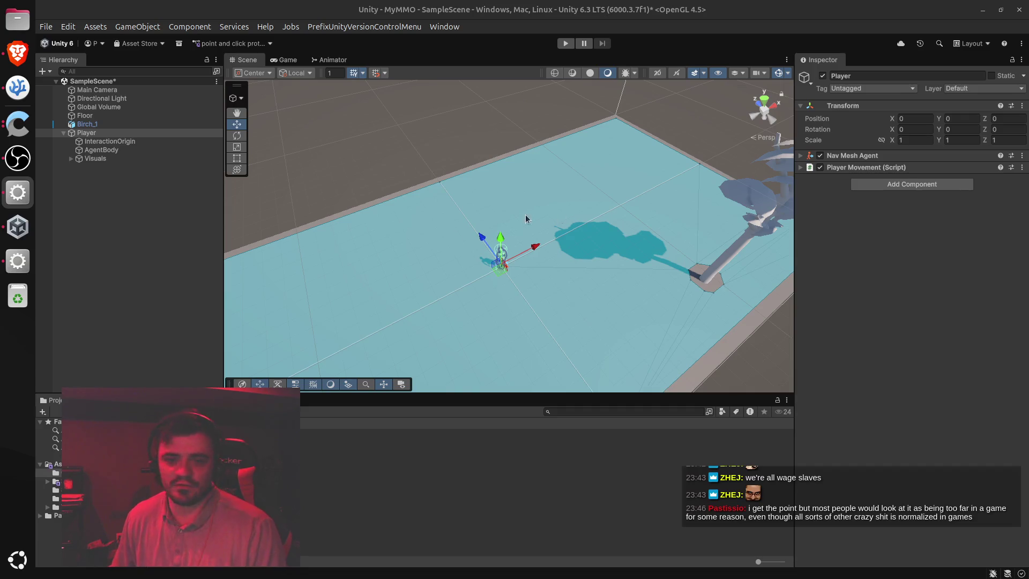
pyautogui.click(508, 288)
# Expand Player > Visuals to reveal ModelPivot and CharacterModel in the Hierarchy
pyautogui.click(373, 165)
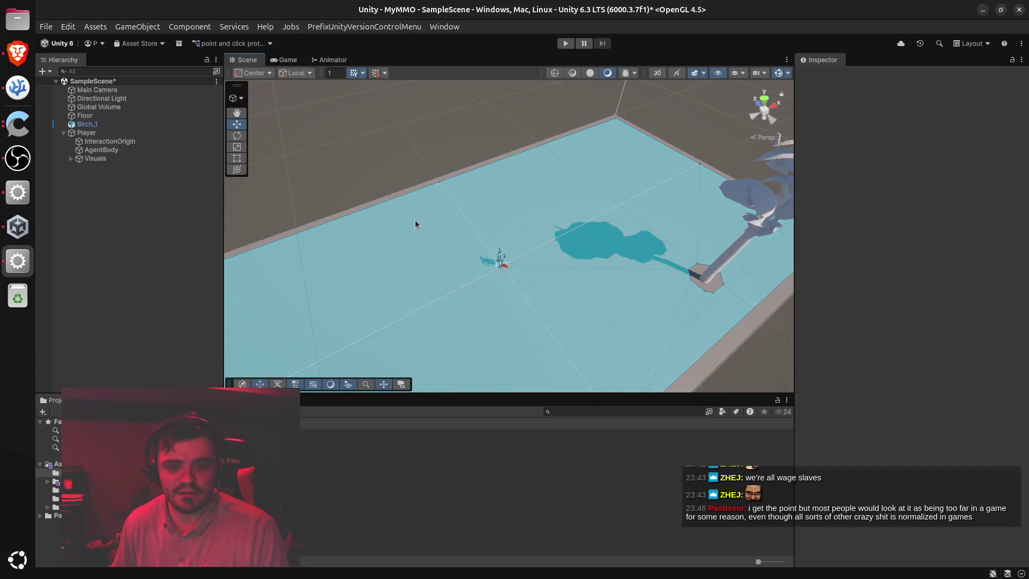
pyautogui.moveTo(317, 179)
pyautogui.mouseDown()
pyautogui.moveTo(327, 225)
pyautogui.moveTo(323, 191)
pyautogui.moveTo(321, 198)
pyautogui.moveTo(403, 180)
pyautogui.mouseUp()
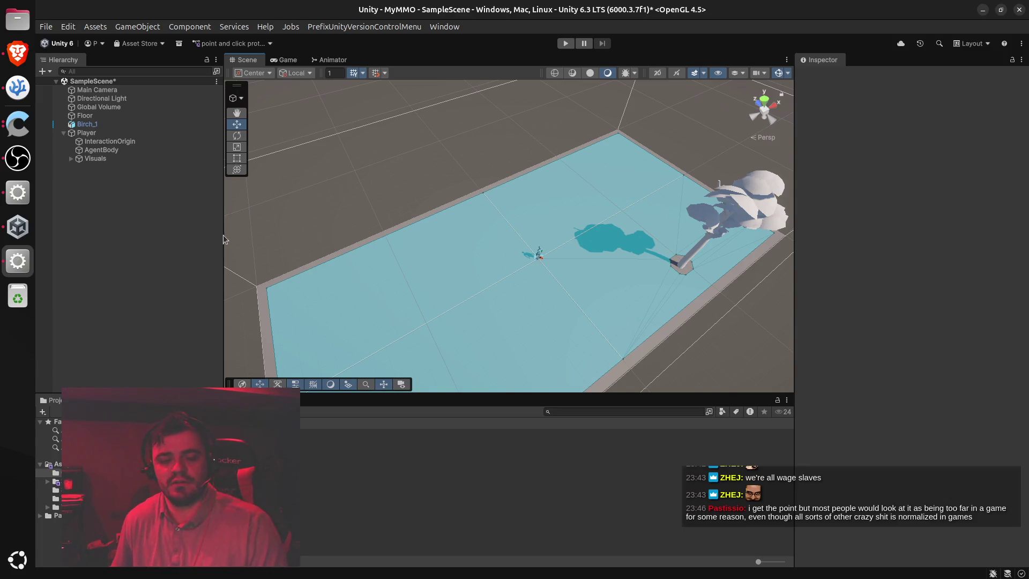
pyautogui.click(71, 159)
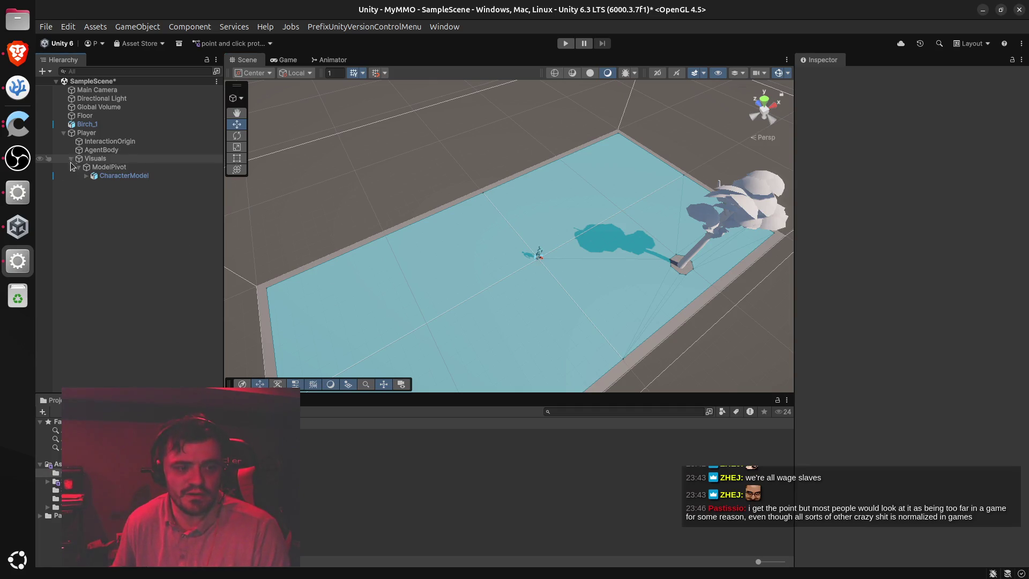
pyautogui.click(87, 176)
pyautogui.click(86, 176)
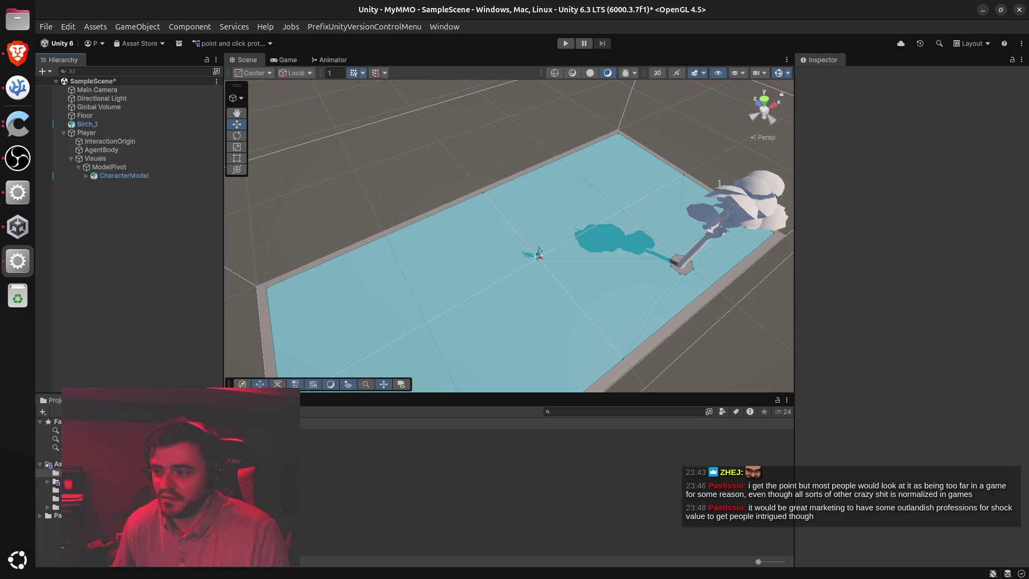
# Select and deselect the Floor, then rotate the Scene view camera
pyautogui.hotkey('alt', 'Tab')
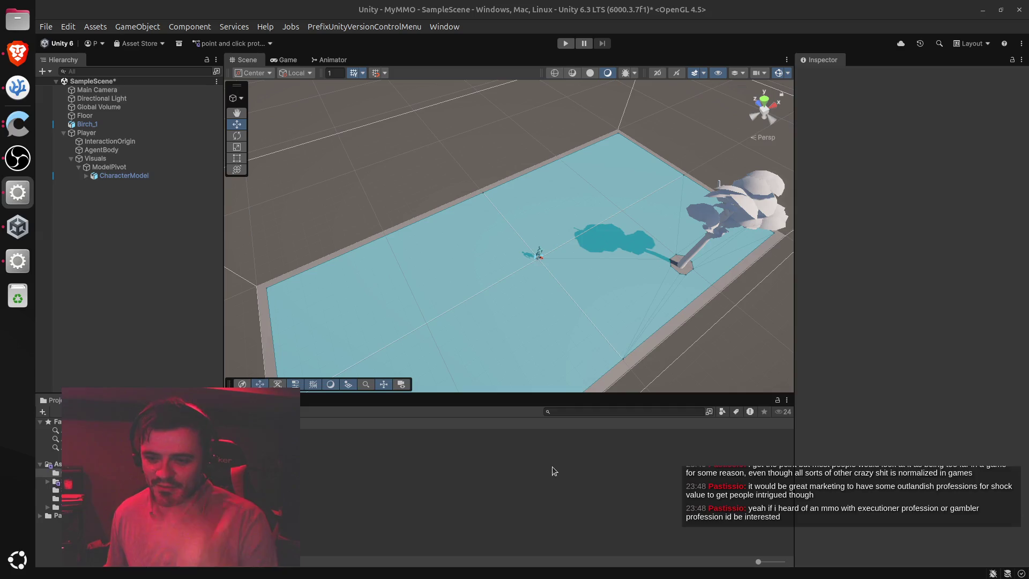
pyautogui.click(550, 291)
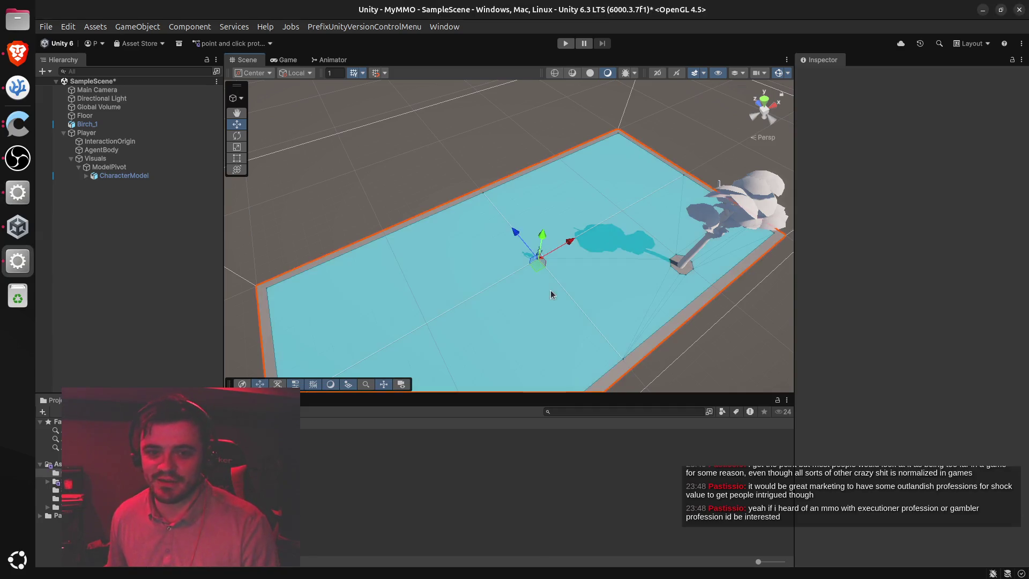
pyautogui.click(388, 151)
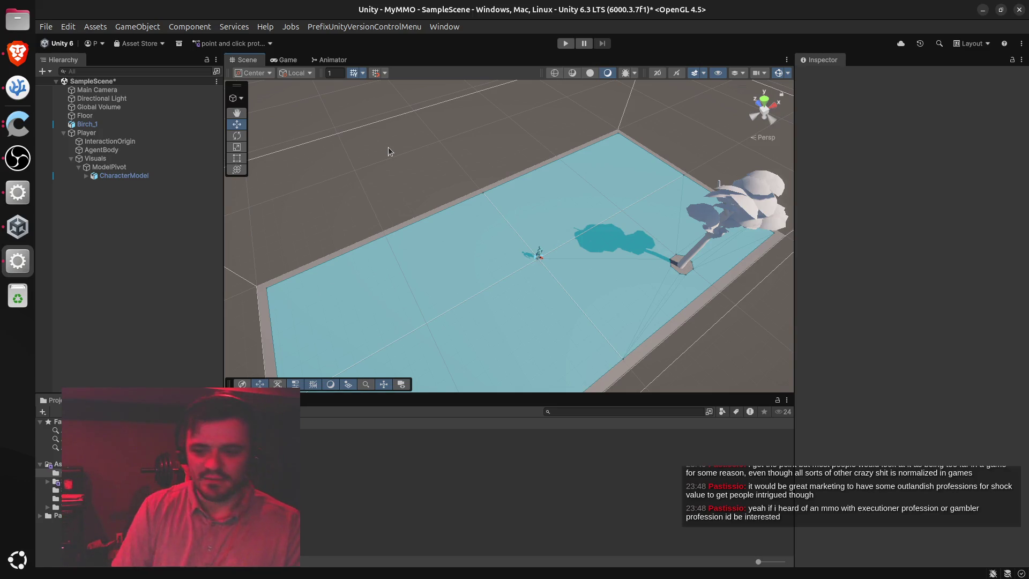
pyautogui.moveTo(393, 154)
pyautogui.mouseDown()
pyautogui.moveTo(448, 202)
pyautogui.moveTo(433, 134)
pyautogui.moveTo(419, 131)
pyautogui.moveTo(394, 157)
pyautogui.moveTo(407, 156)
pyautogui.mouseUp()
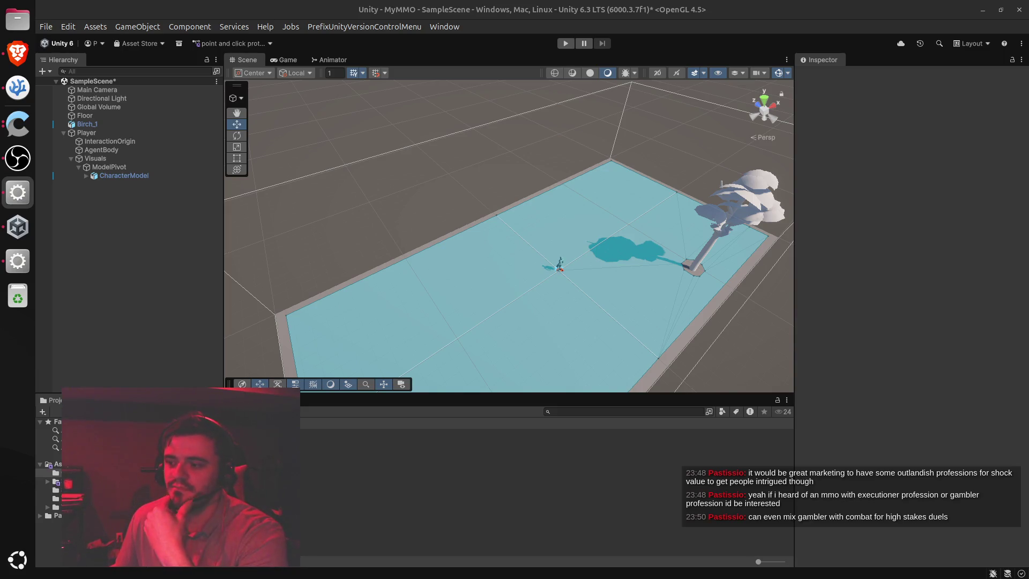
# Open Perplexity in a new browser tab next to the ChatGPT chat
pyautogui.click(27, 54)
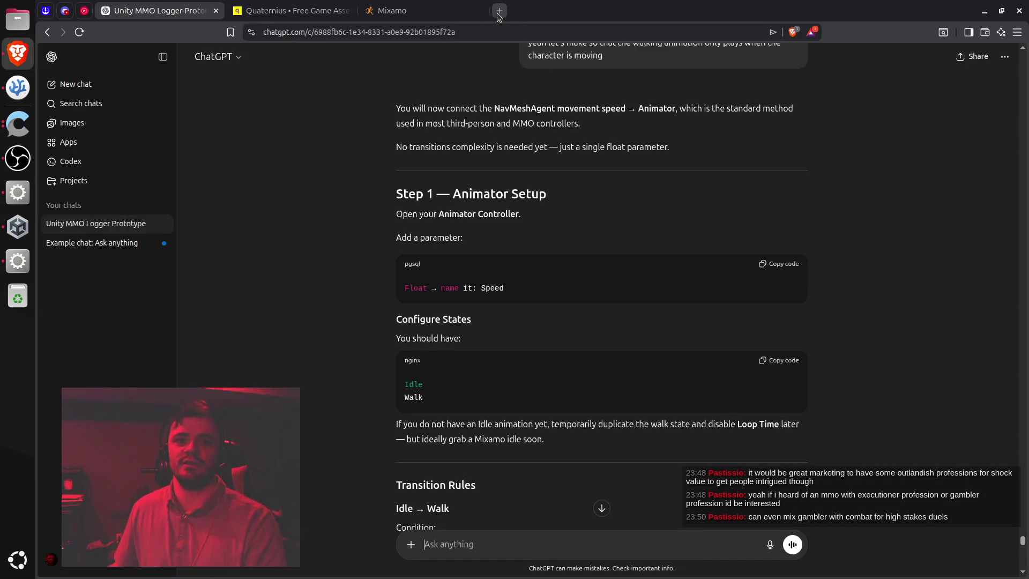
pyautogui.click(498, 12)
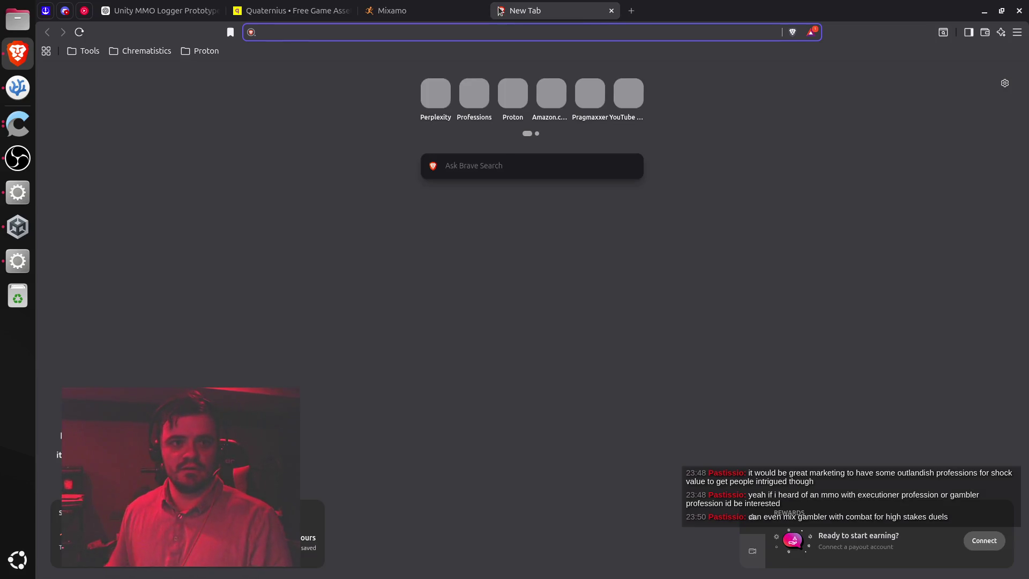
pyautogui.click(435, 94)
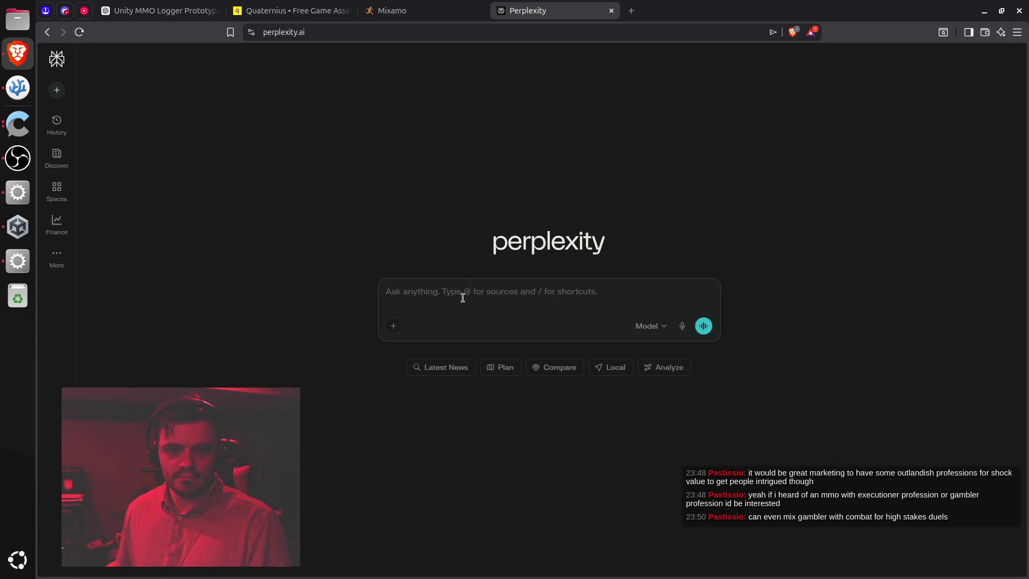
# Ask Perplexity which kinds of gambling were popular in the medieval era, specifying games and stakes
pyautogui.write('what kinds of gambling were popular in the medieval era,')
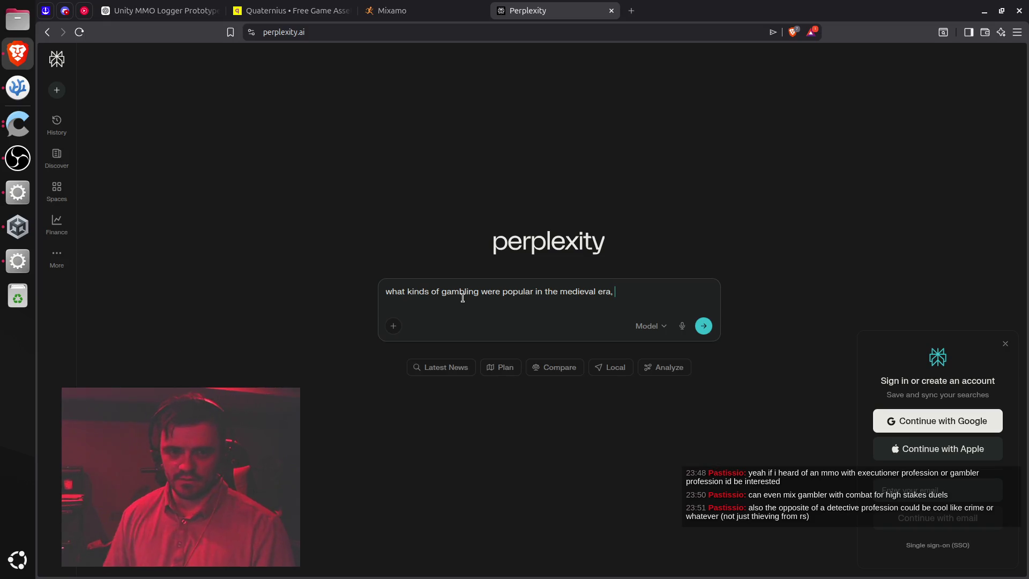
pyautogui.press('BackSpace')
pyautogui.press('BackSpace')
pyautogui.write('?  Please be s')
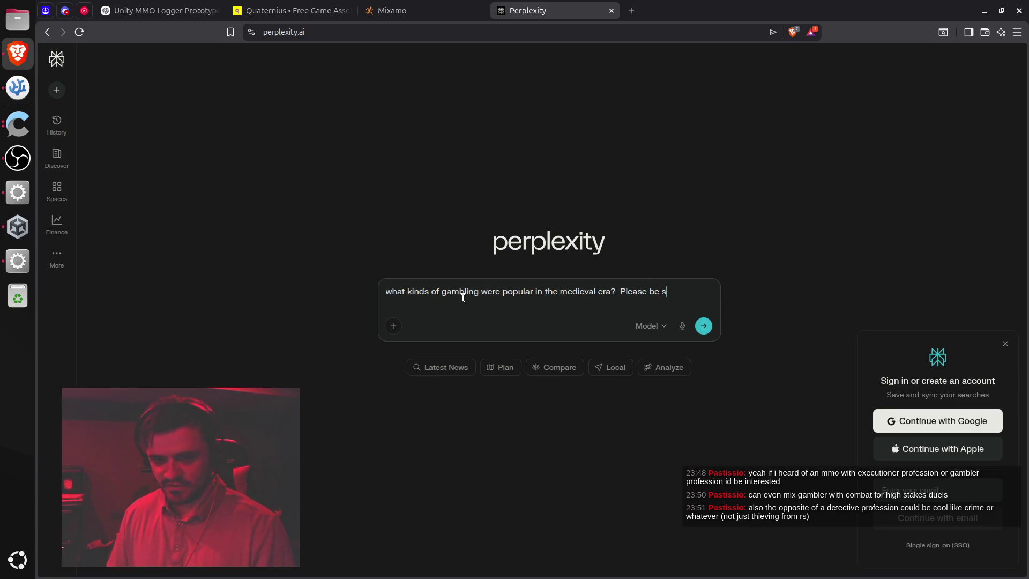
pyautogui.write('pecific about the games an')
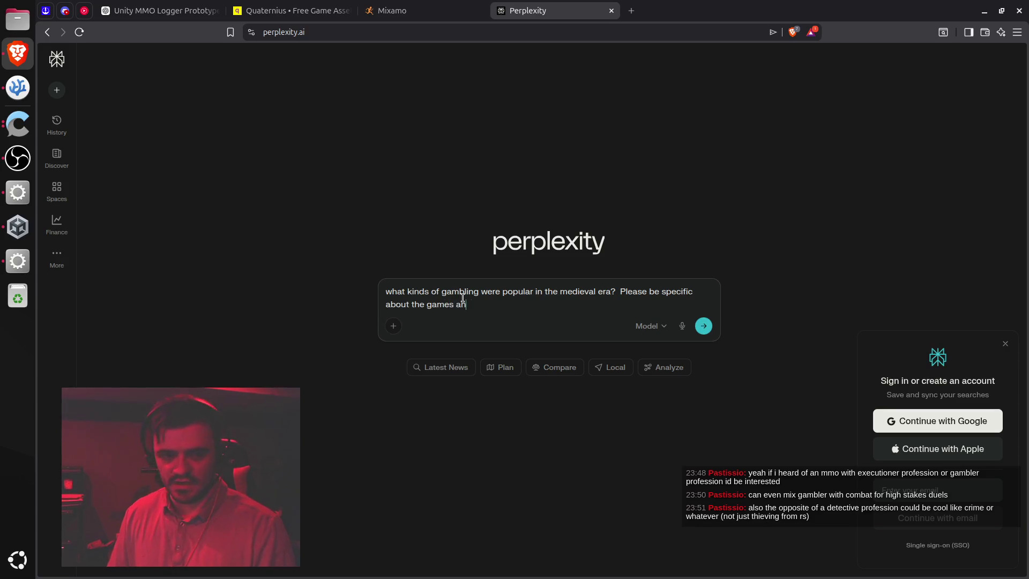
pyautogui.press('BackSpace')
pyautogui.press('BackSpace')
pyautogui.write('specially')
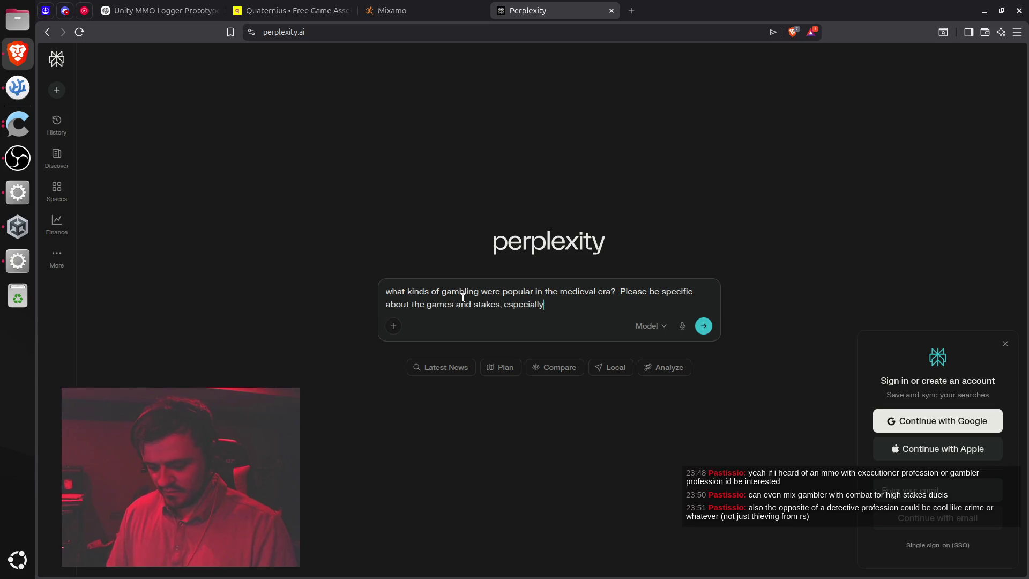
pyautogui.write(' a')
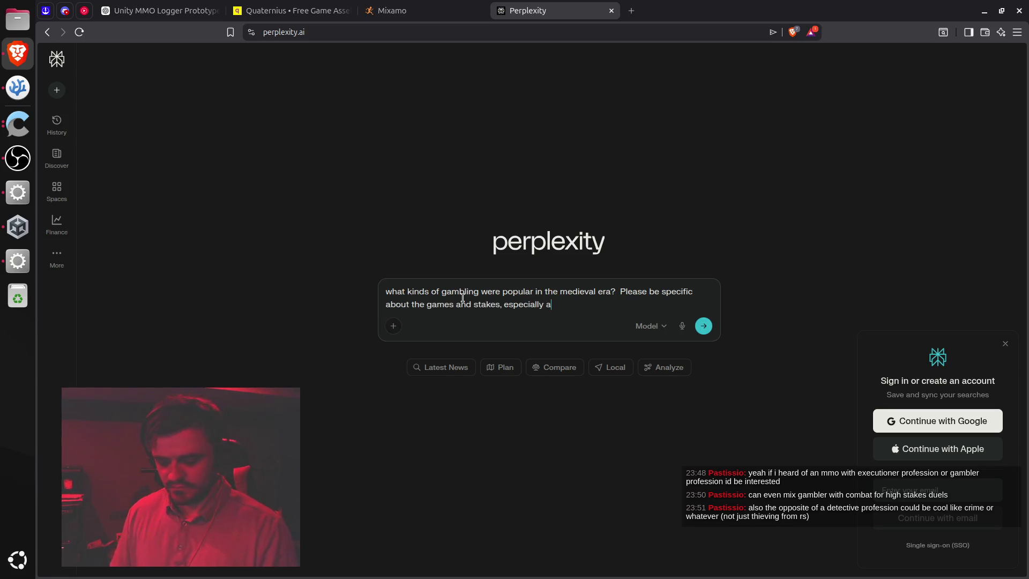
pyautogui.write('cross econ')
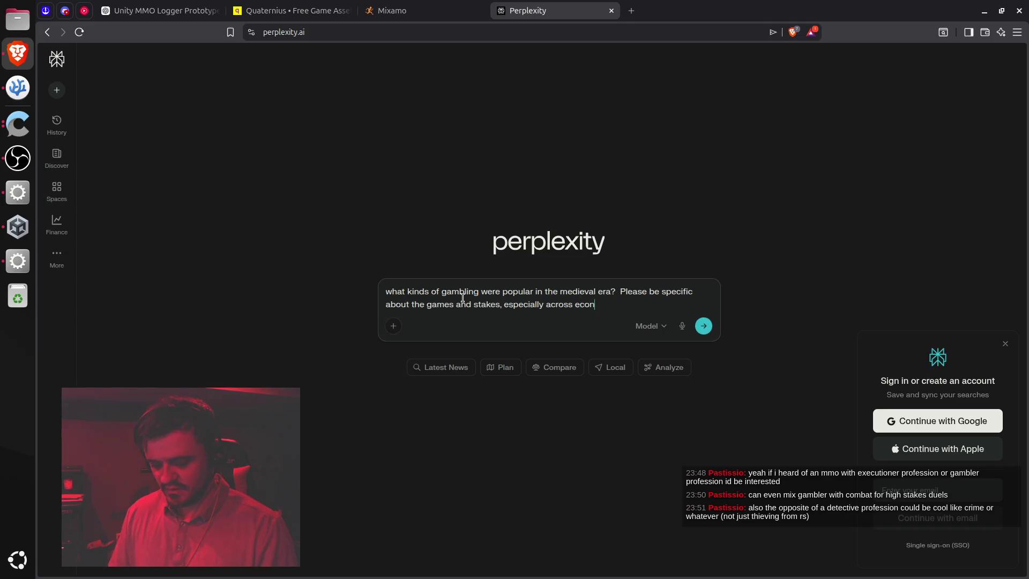
pyautogui.write('omic classes')
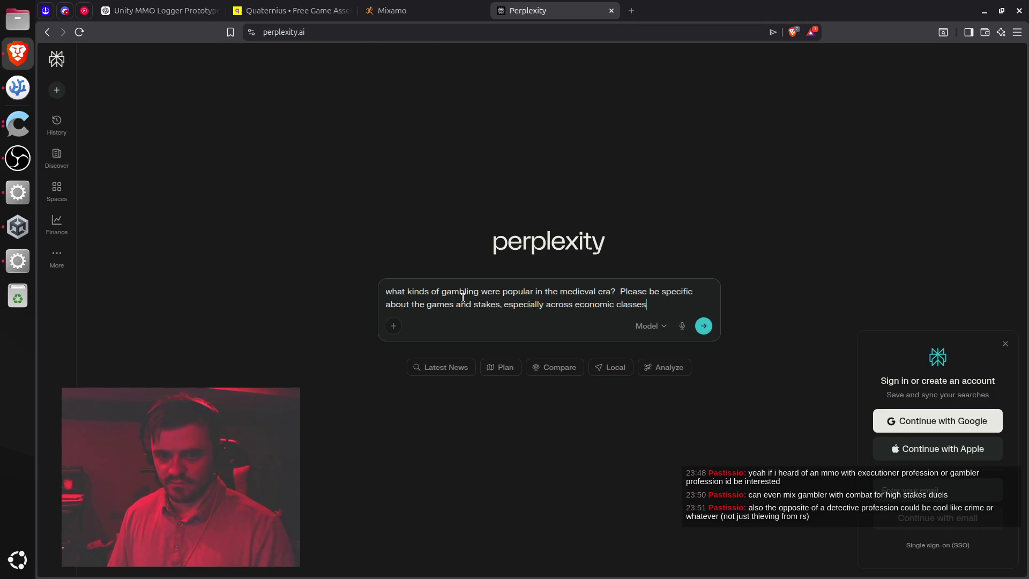
pyautogui.press('Return')
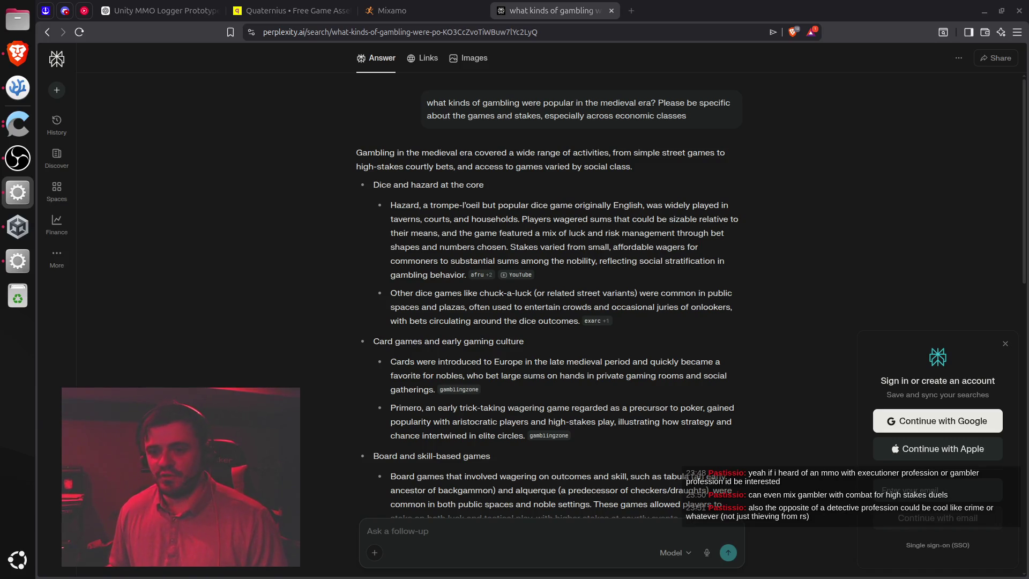
# Dismiss the sign-in prompt and highlight the Dice and Hazard section of the answer
pyautogui.click(1005, 344)
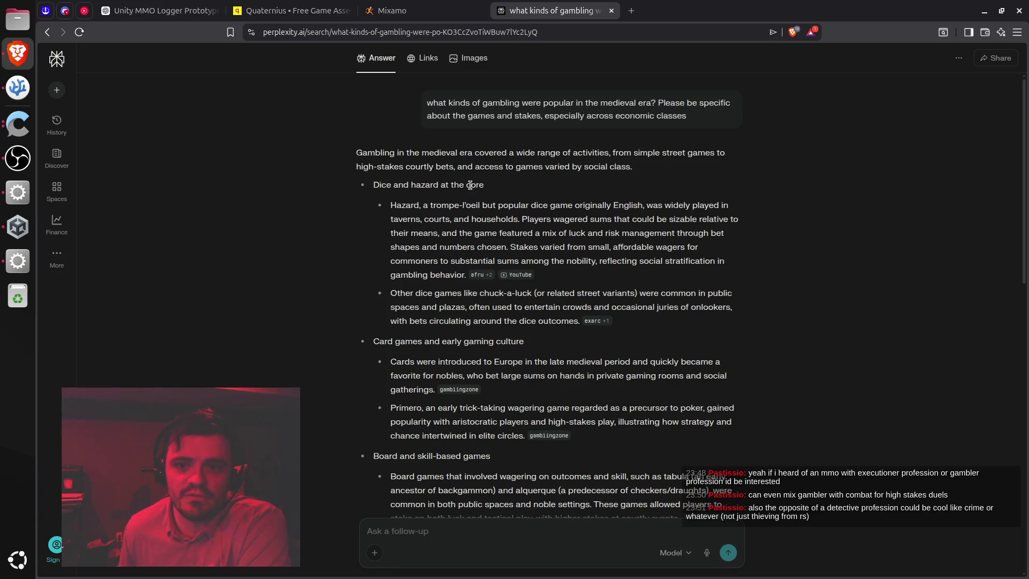
pyautogui.moveTo(372, 186); pyautogui.dragTo(439, 186)
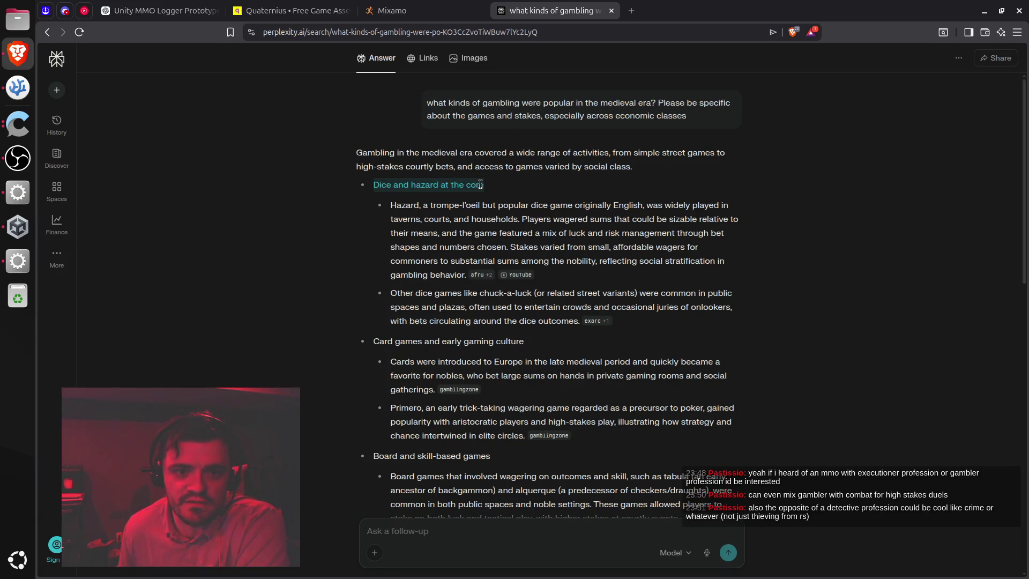
pyautogui.doubleClick(409, 205)
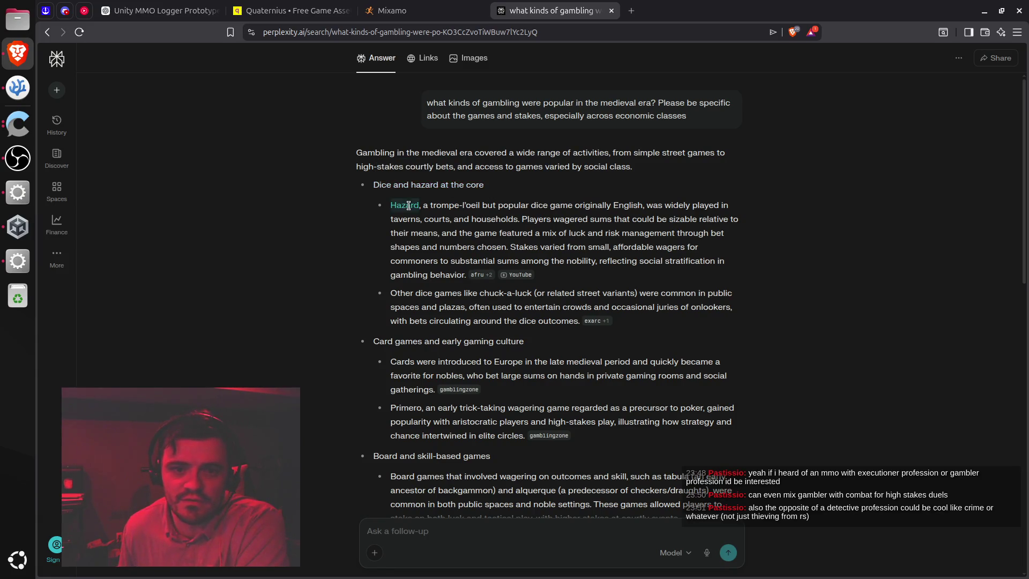
pyautogui.click(460, 223)
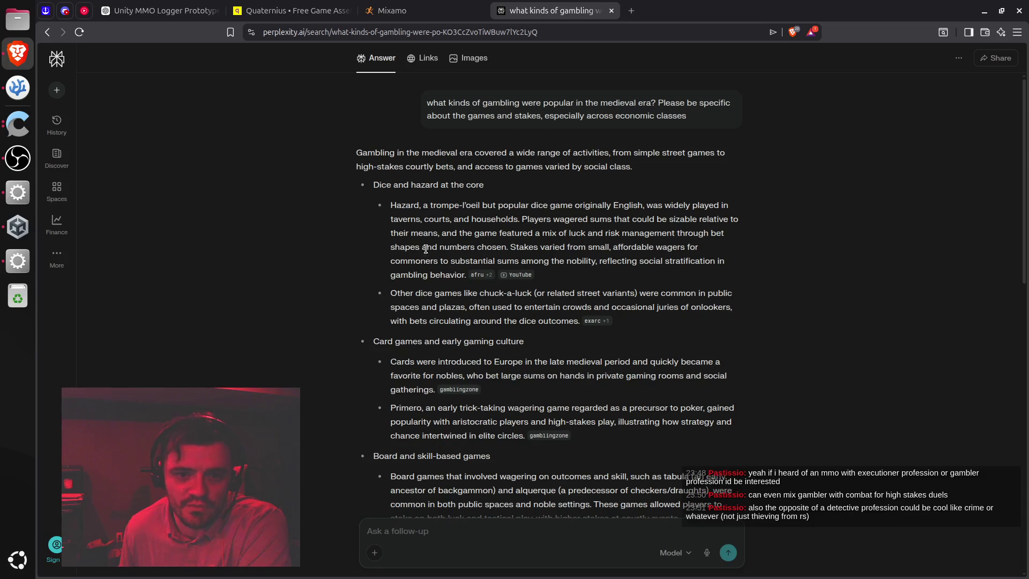
pyautogui.scroll(-3, 477, 262)
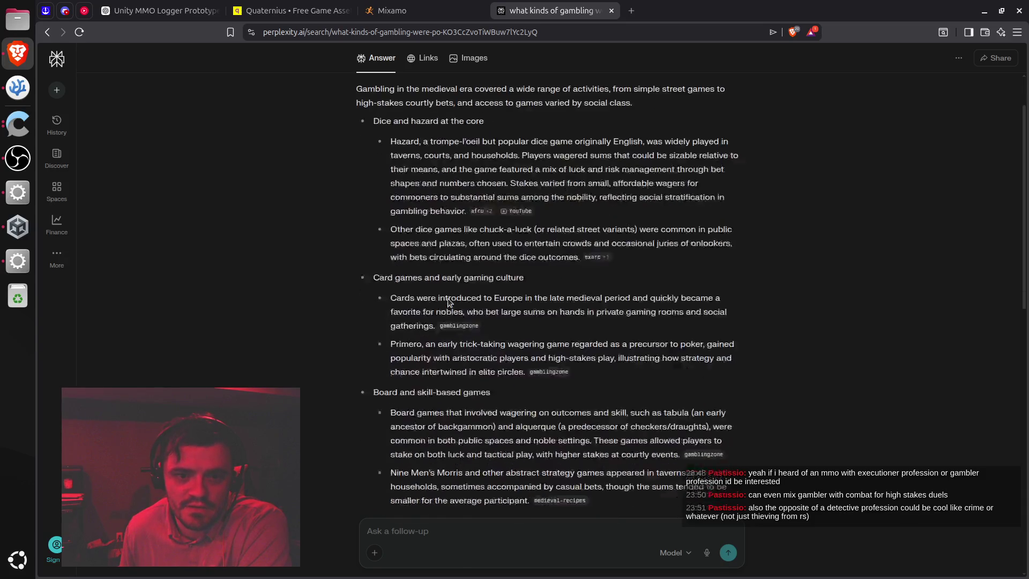
pyautogui.scroll(-3, 471, 264)
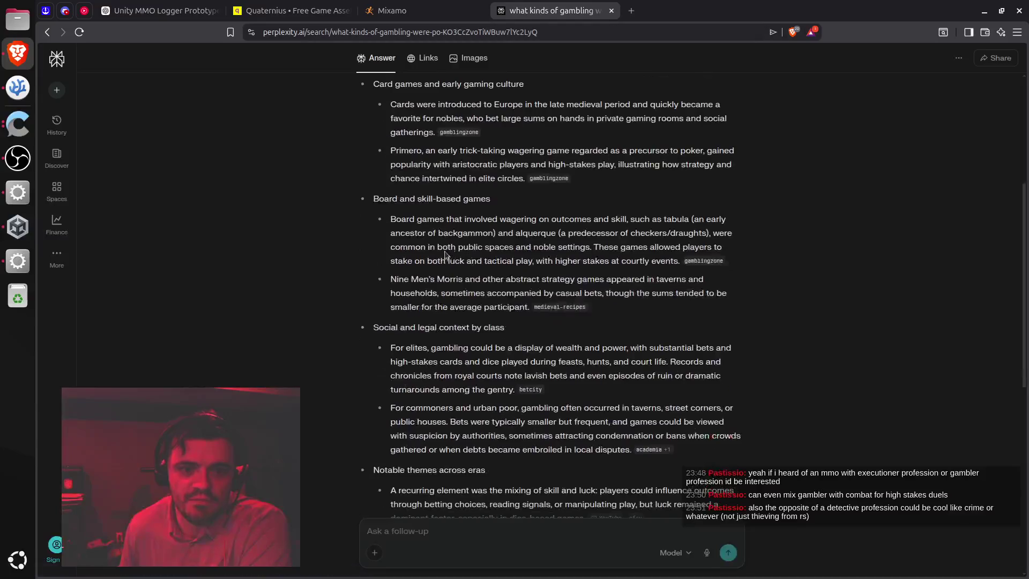
# Read the class-context and board-game sections, including Nine Men's Morris, then leave the browser
pyautogui.moveTo(373, 327); pyautogui.dragTo(503, 327)
pyautogui.scroll(-3, 455, 302)
pyautogui.click(450, 232)
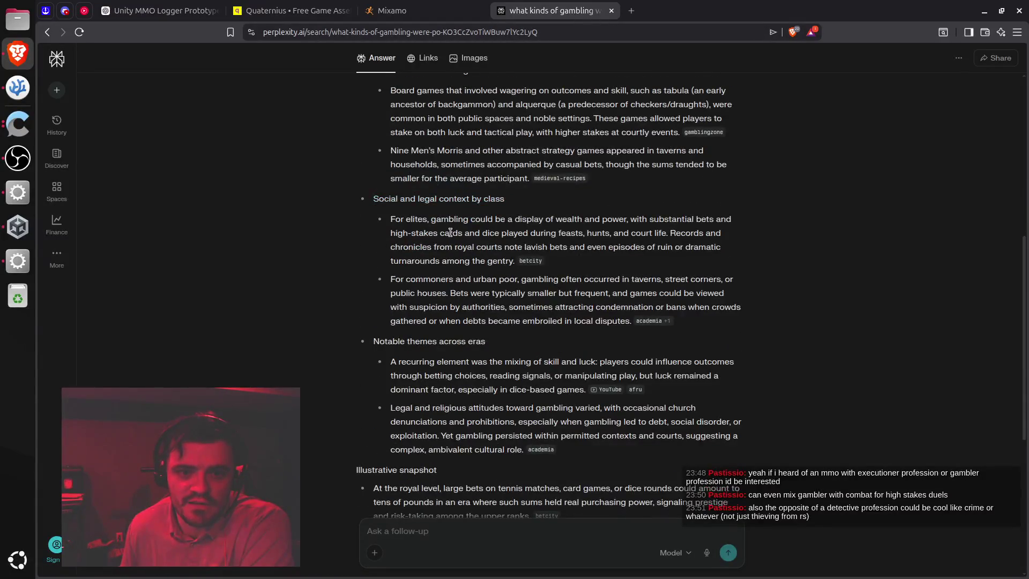
pyautogui.scroll(2, 433, 228)
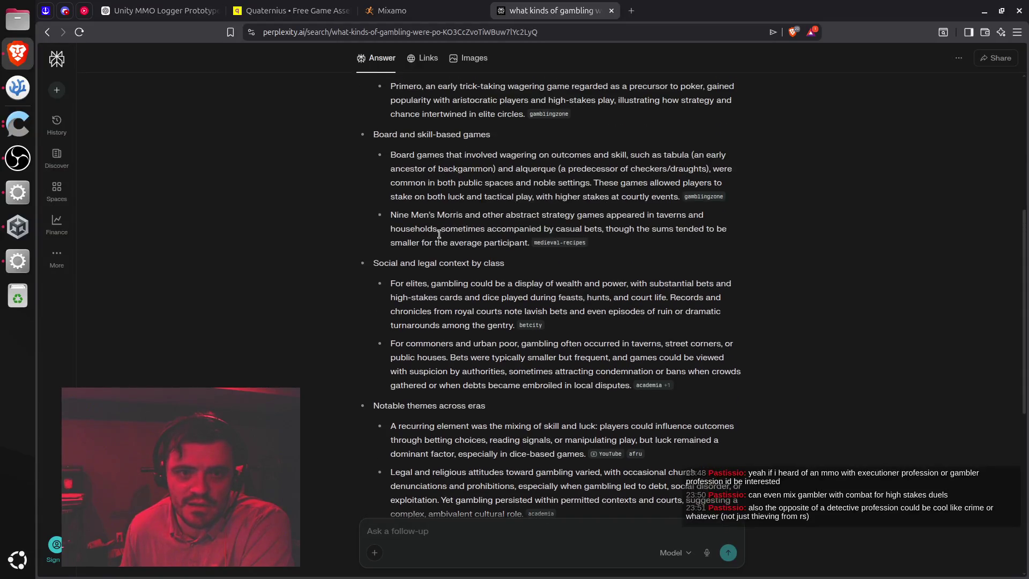
pyautogui.tripleClick(389, 135)
pyautogui.moveTo(404, 155)
pyautogui.mouseDown()
pyautogui.moveTo(589, 156)
pyautogui.moveTo(670, 185)
pyautogui.moveTo(667, 196)
pyautogui.mouseUp()
pyautogui.moveTo(390, 212); pyautogui.dragTo(502, 239)
pyautogui.click(502, 239)
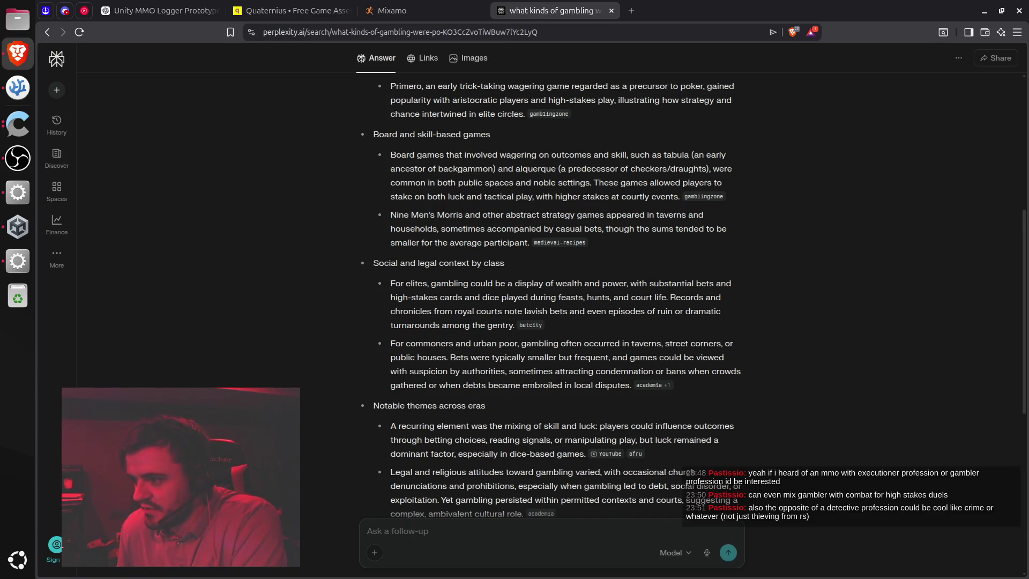
pyautogui.hotkey('alt', 'Tab')
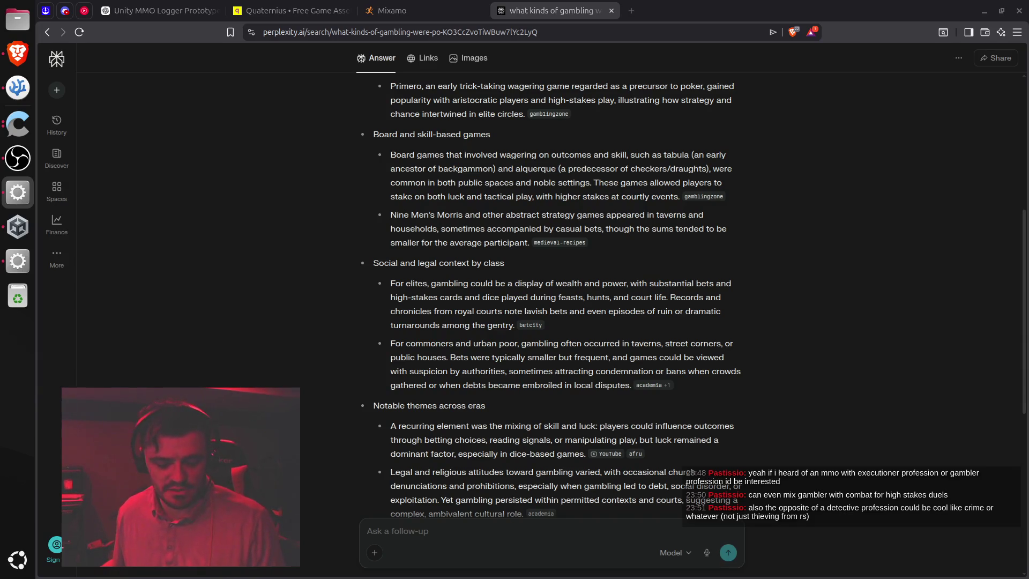
pyautogui.click(601, 288)
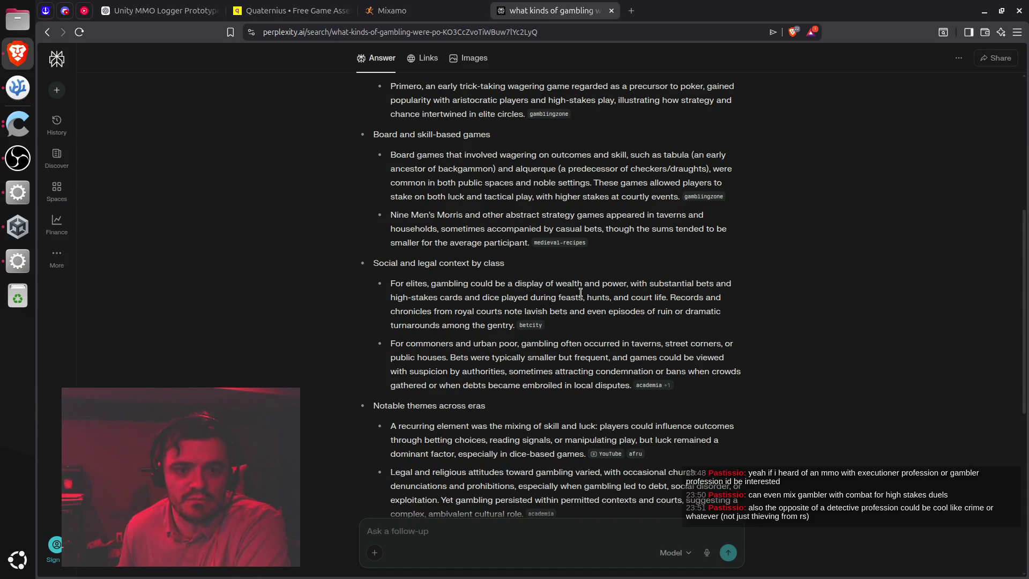
pyautogui.scroll(-2, 581, 292)
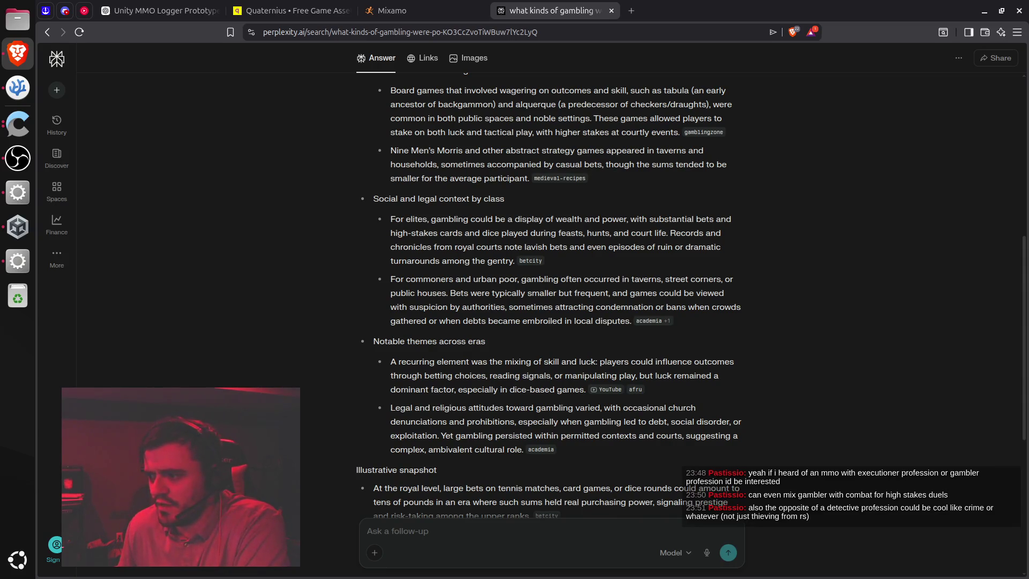
pyautogui.hotkey('alt', 'Tab')
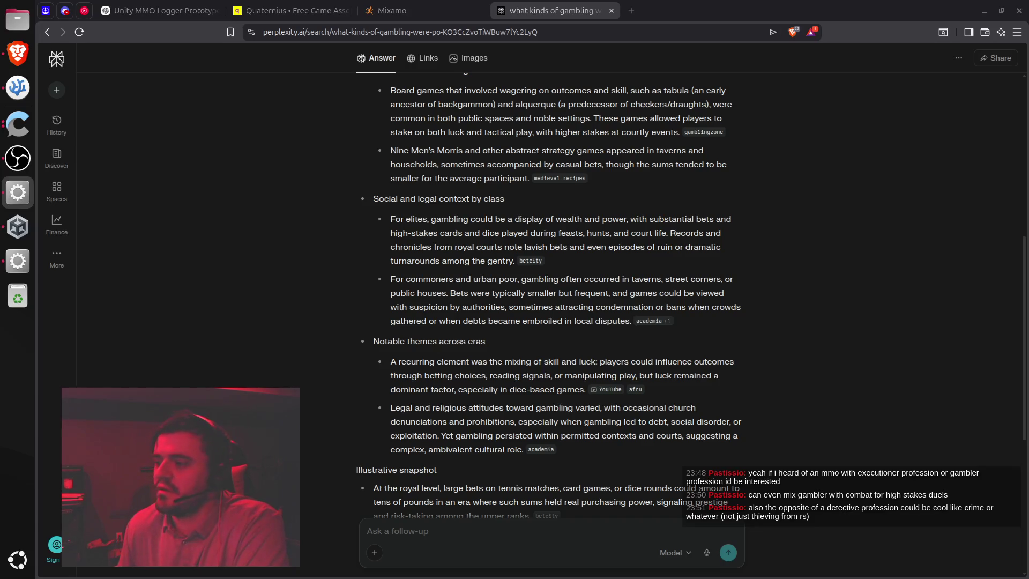
pyautogui.click(729, 287)
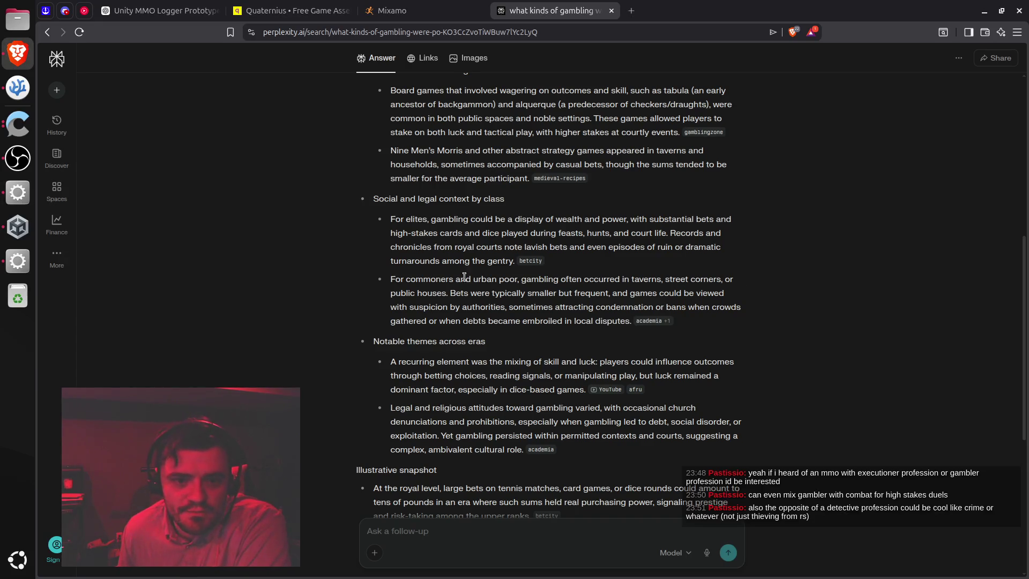
pyautogui.moveTo(415, 222)
pyautogui.mouseDown()
pyautogui.moveTo(689, 220)
pyautogui.moveTo(641, 246)
pyautogui.moveTo(501, 234)
pyautogui.moveTo(632, 234)
pyautogui.moveTo(635, 244)
pyautogui.mouseUp()
pyautogui.click(625, 246)
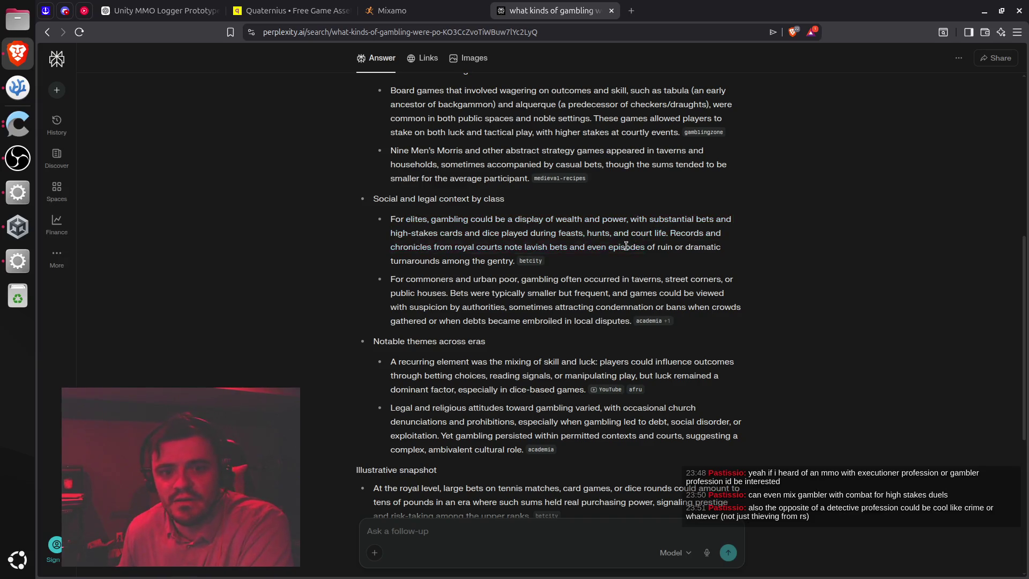
pyautogui.moveTo(447, 282)
pyautogui.mouseDown()
pyautogui.moveTo(702, 294)
pyautogui.moveTo(702, 308)
pyautogui.moveTo(659, 293)
pyautogui.moveTo(527, 295)
pyautogui.moveTo(651, 304)
pyautogui.moveTo(573, 318)
pyautogui.mouseUp()
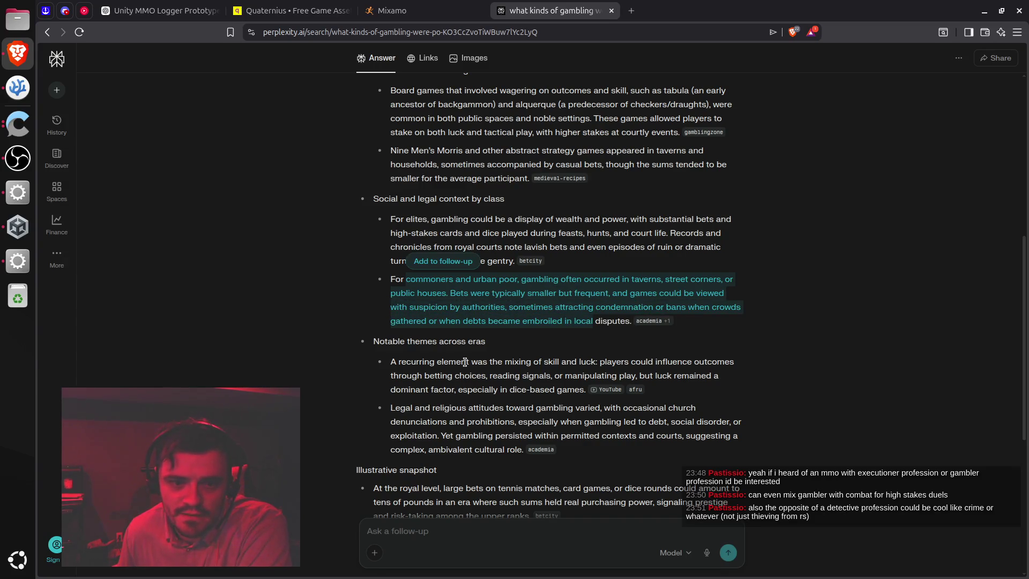
pyautogui.scroll(-2, 466, 359)
pyautogui.moveTo(468, 295)
pyautogui.mouseDown()
pyautogui.moveTo(592, 305)
pyautogui.moveTo(633, 294)
pyautogui.moveTo(551, 313)
pyautogui.moveTo(554, 323)
pyautogui.moveTo(419, 308)
pyautogui.moveTo(410, 297)
pyautogui.mouseUp()
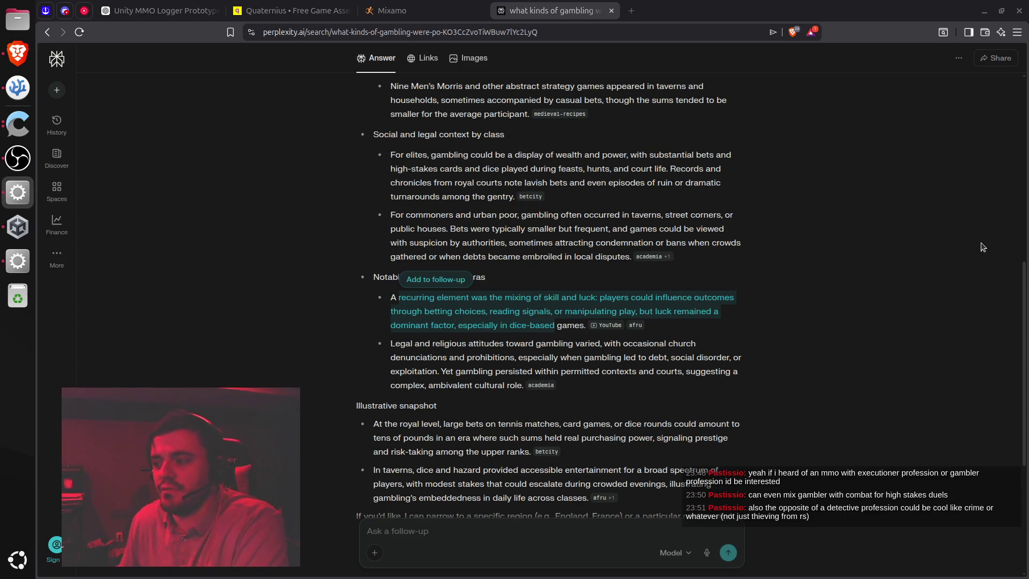
pyautogui.click(866, 322)
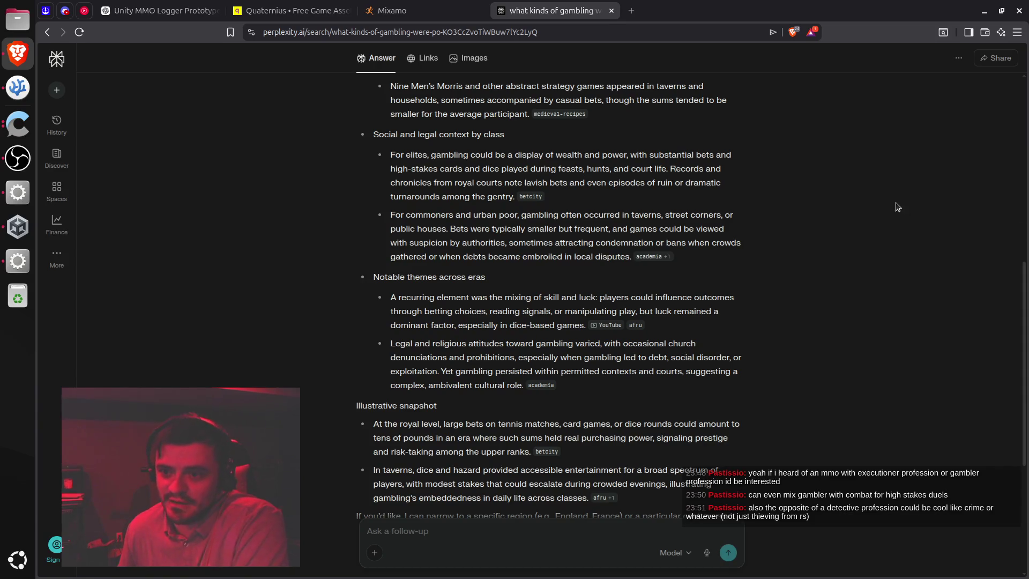
pyautogui.scroll(-2, 897, 215)
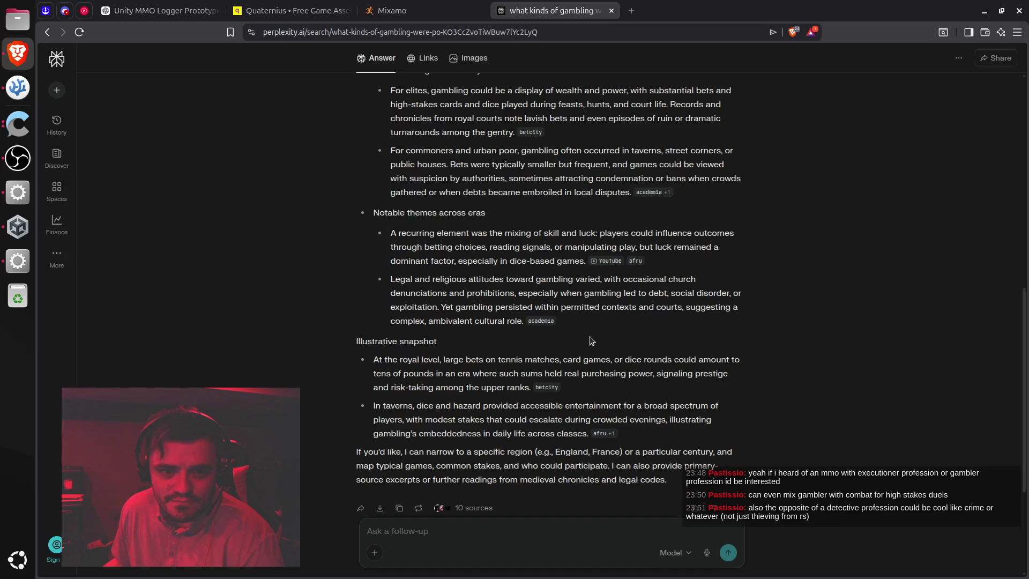
pyautogui.scroll(-3, 590, 341)
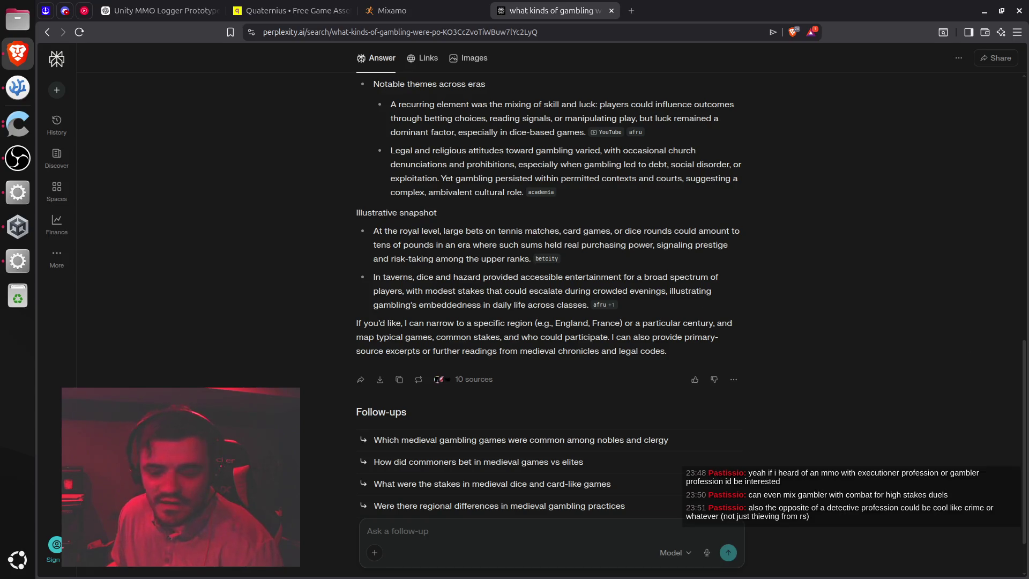
pyautogui.hotkey('alt', 'Tab')
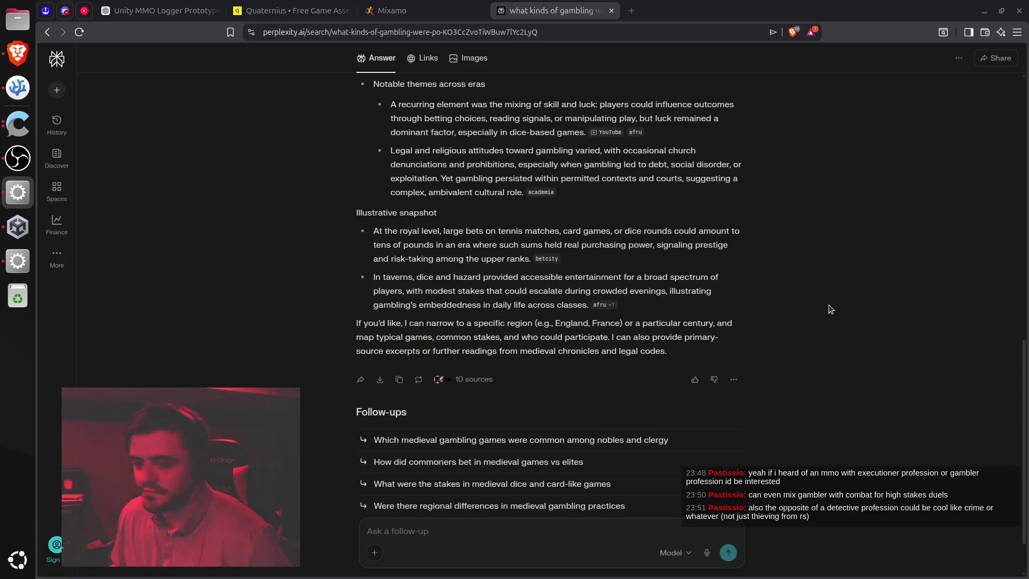
pyautogui.hotkey('alt', 'Tab')
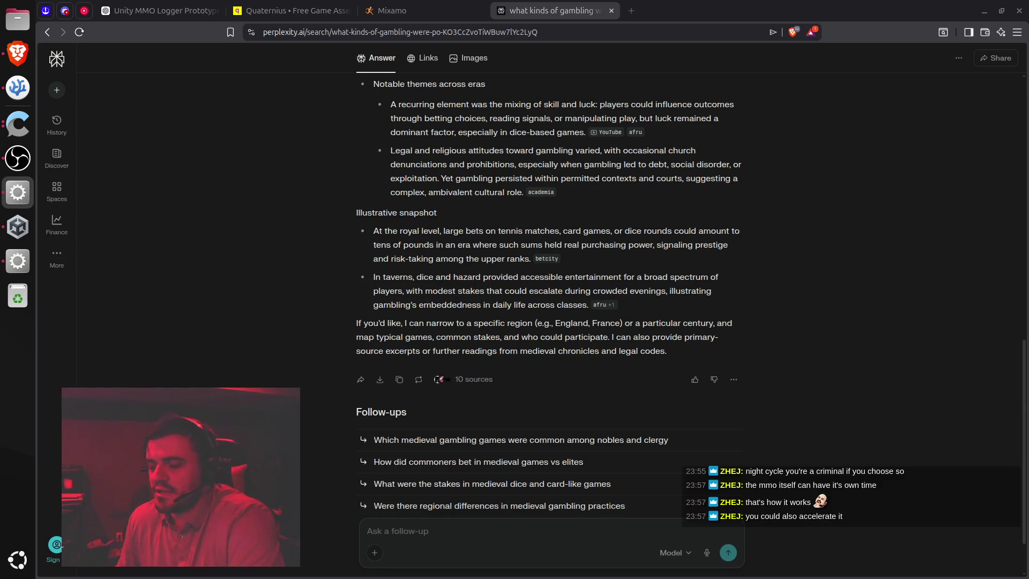
pyautogui.click(874, 261)
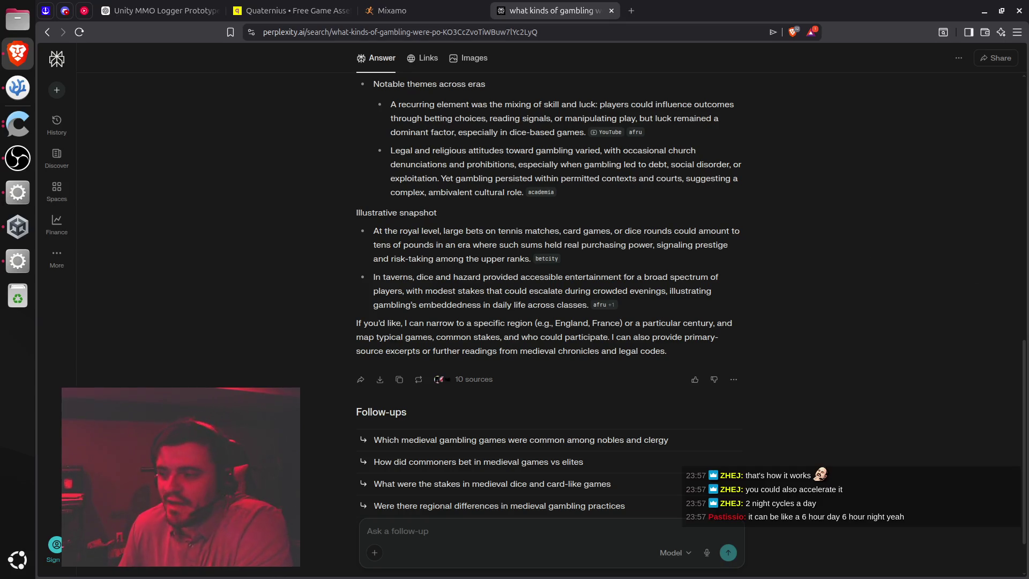
pyautogui.hotkey('alt', 'Tab')
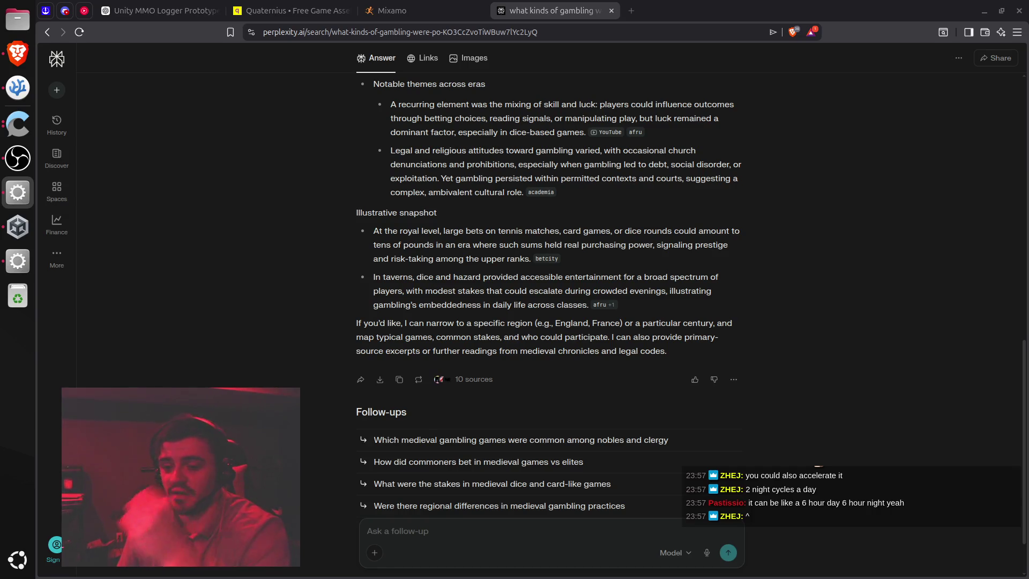
pyautogui.scroll(-1, 642, 229)
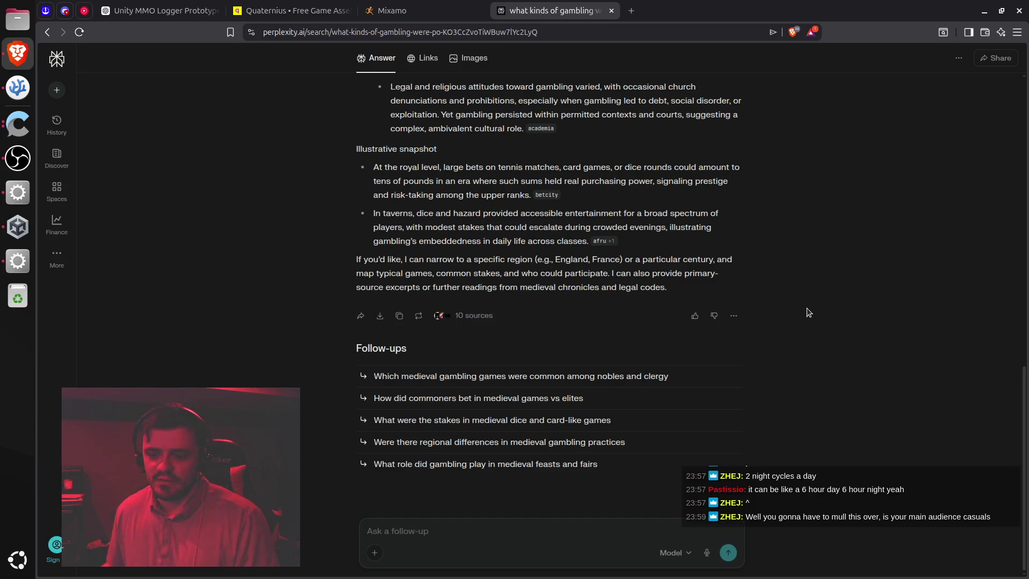
# Close the Perplexity gambling tab to return to the ChatGPT Animator setup chat
pyautogui.hotkey('ctrl', 'w')
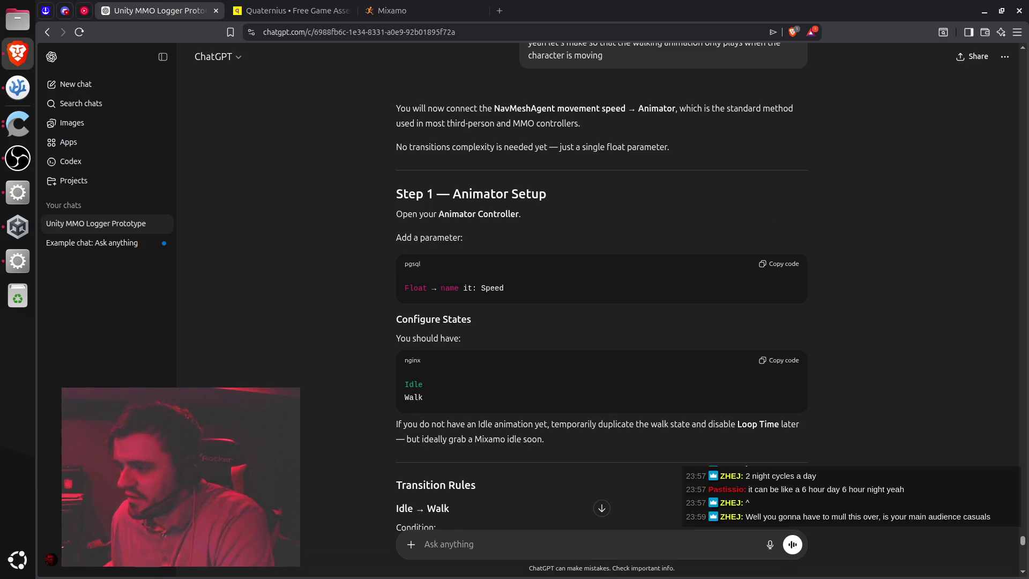
pyautogui.hotkey('alt', 'Tab')
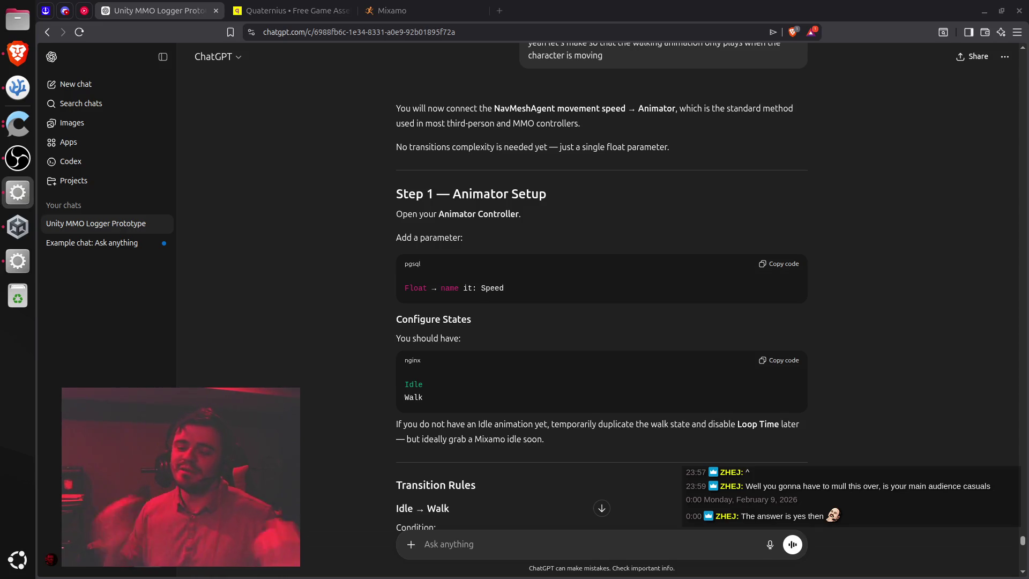
pyautogui.click(824, 338)
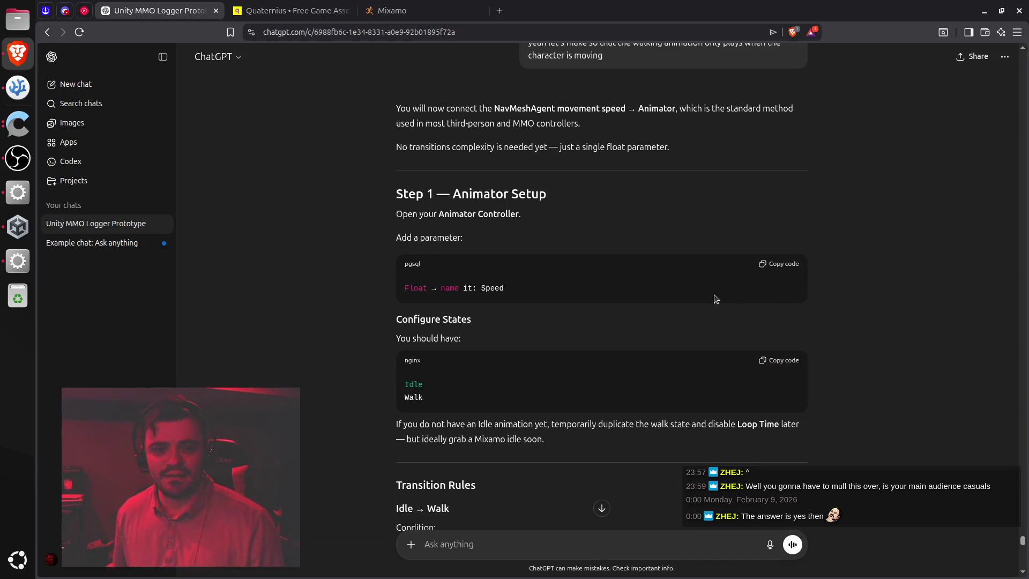
pyautogui.scroll(-2, 673, 285)
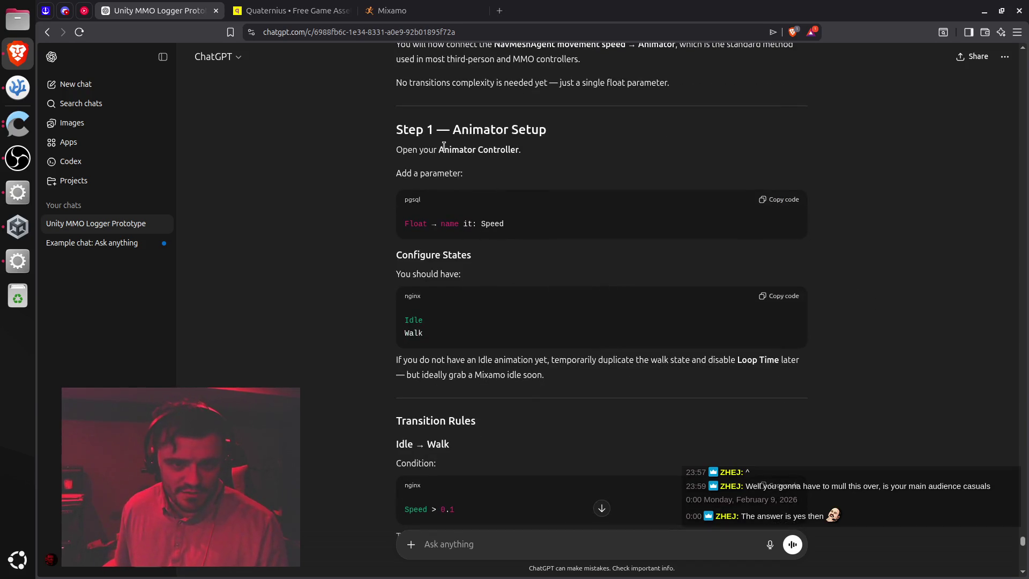
pyautogui.moveTo(444, 146); pyautogui.dragTo(482, 145)
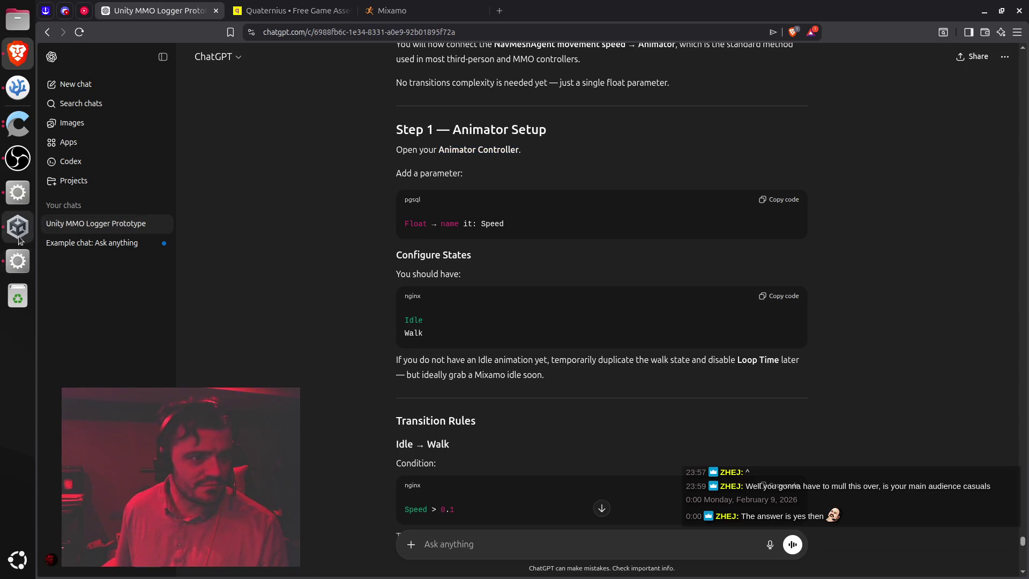
# Return to Unity and select CharacterModel to inspect its Transform and Animator
pyautogui.click(18, 260)
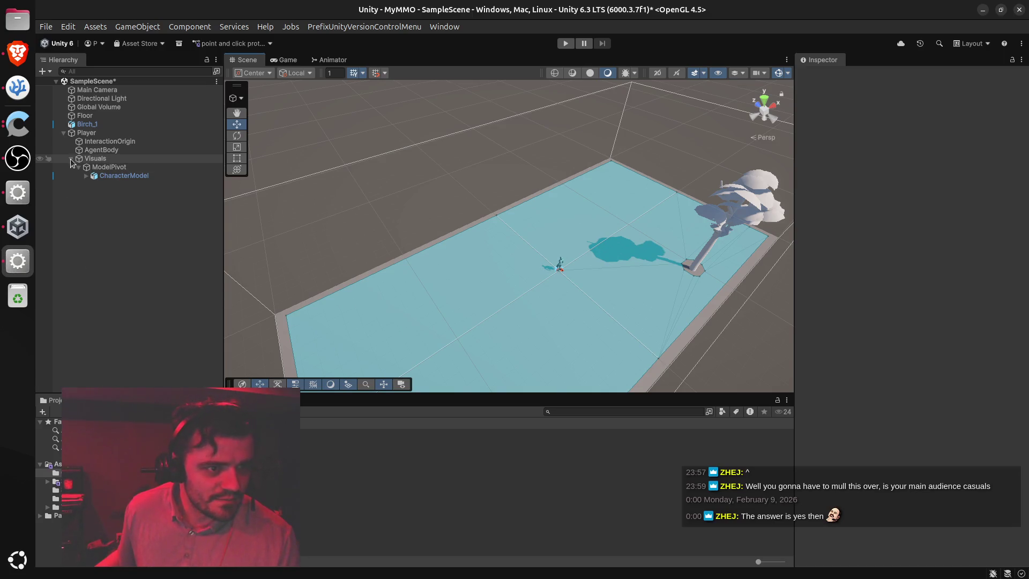
pyautogui.click(113, 175)
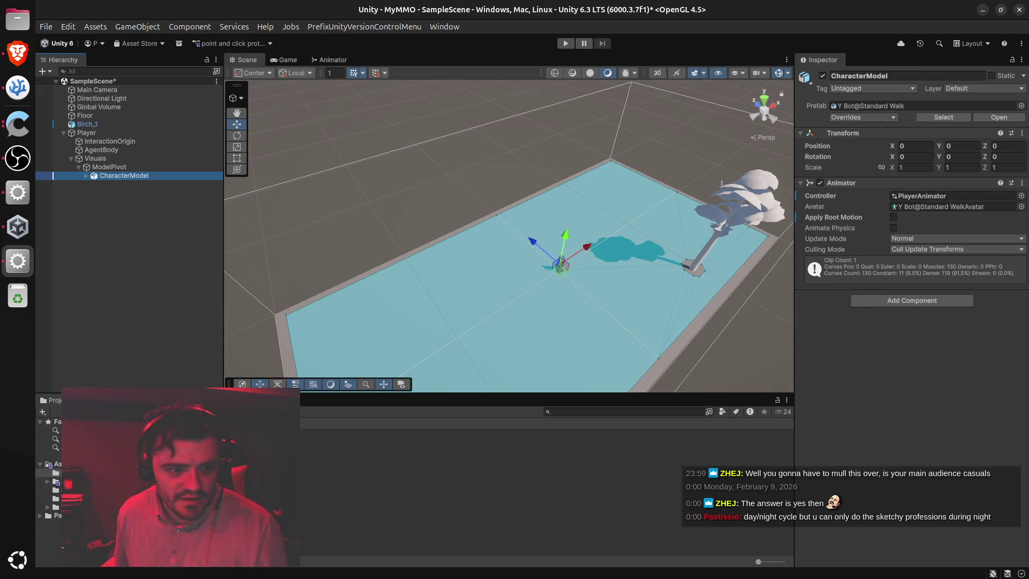
# Open the PlayerAnimator graph, where Entry leads to Standard Walk, then return to ChatGPT
pyautogui.doubleClick(948, 196)
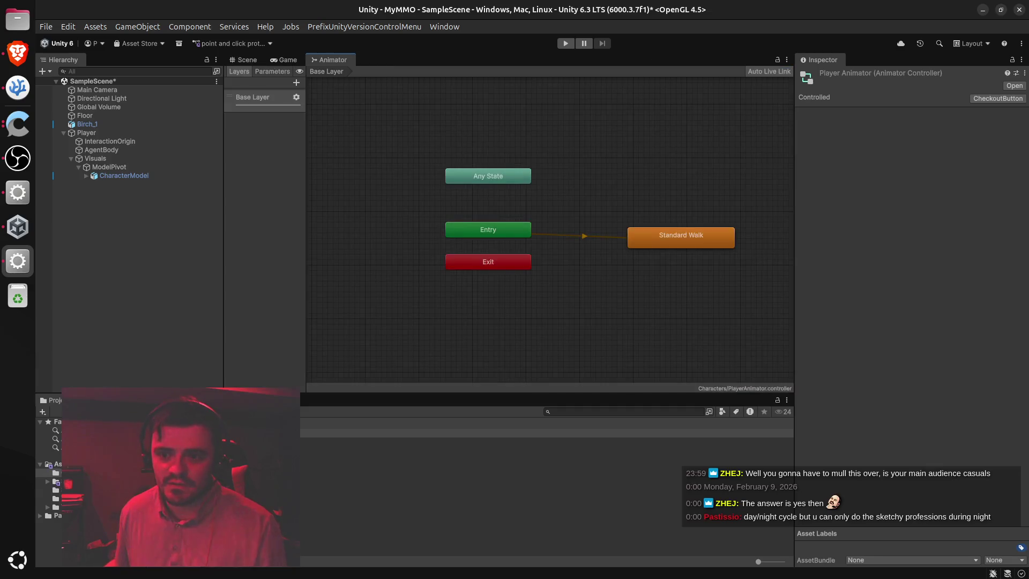
pyautogui.click(10, 54)
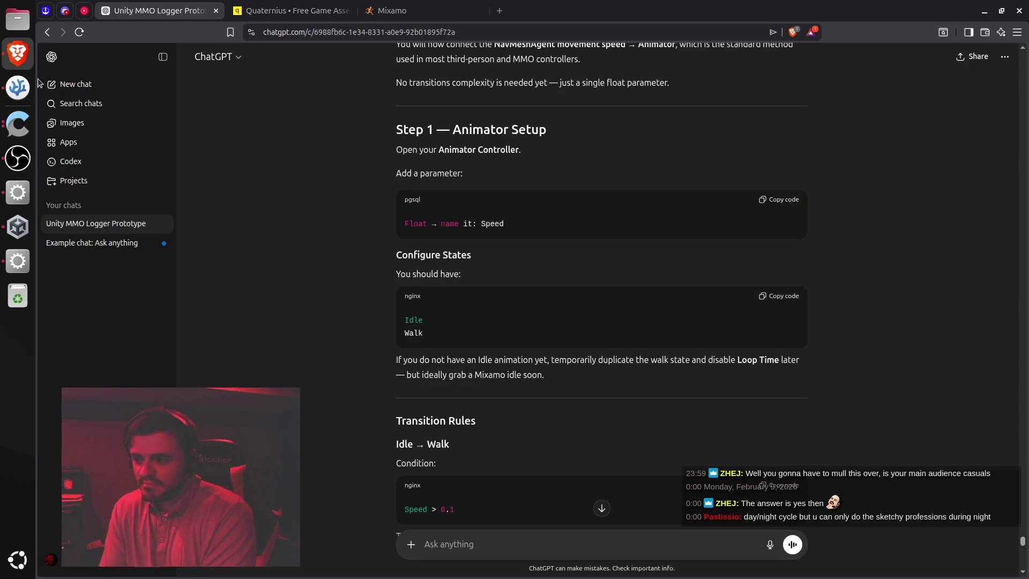
# Bring the ChatGPT reply's Step 1 Animator Setup and Idle → Walk transition rules into view
pyautogui.click(17, 192)
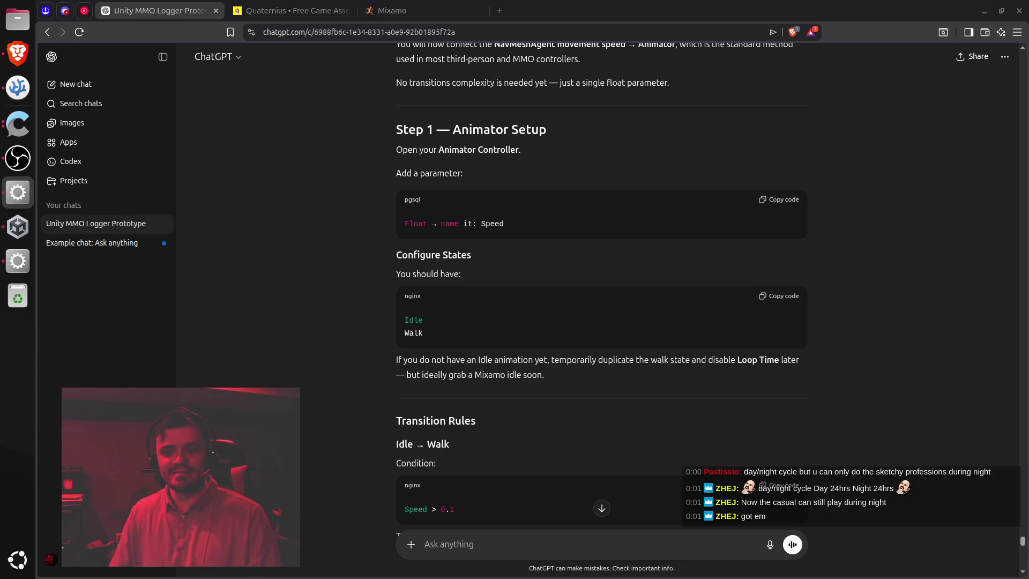
pyautogui.click(870, 242)
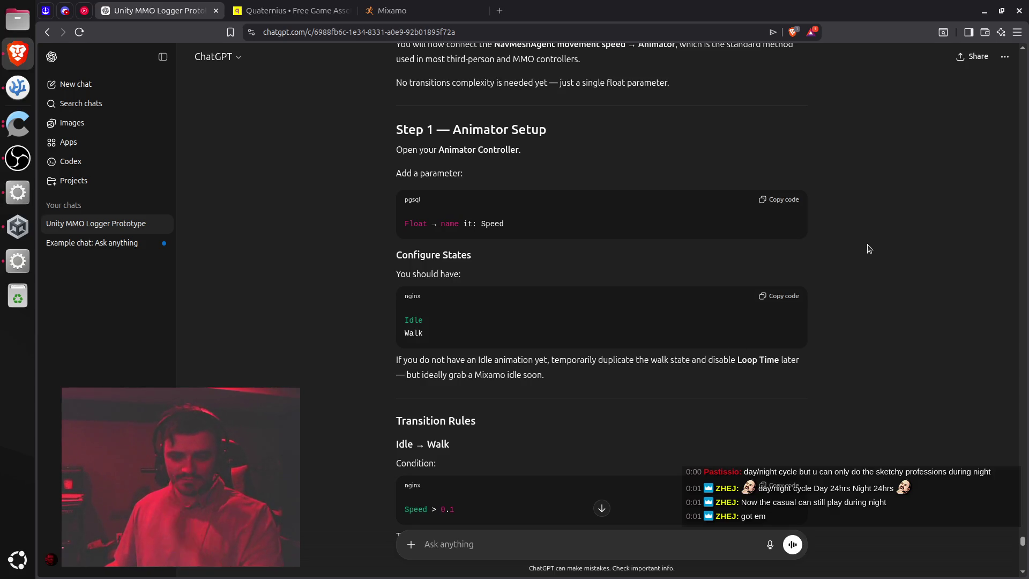
pyautogui.scroll(-5, 866, 251)
pyautogui.scroll(5, 865, 253)
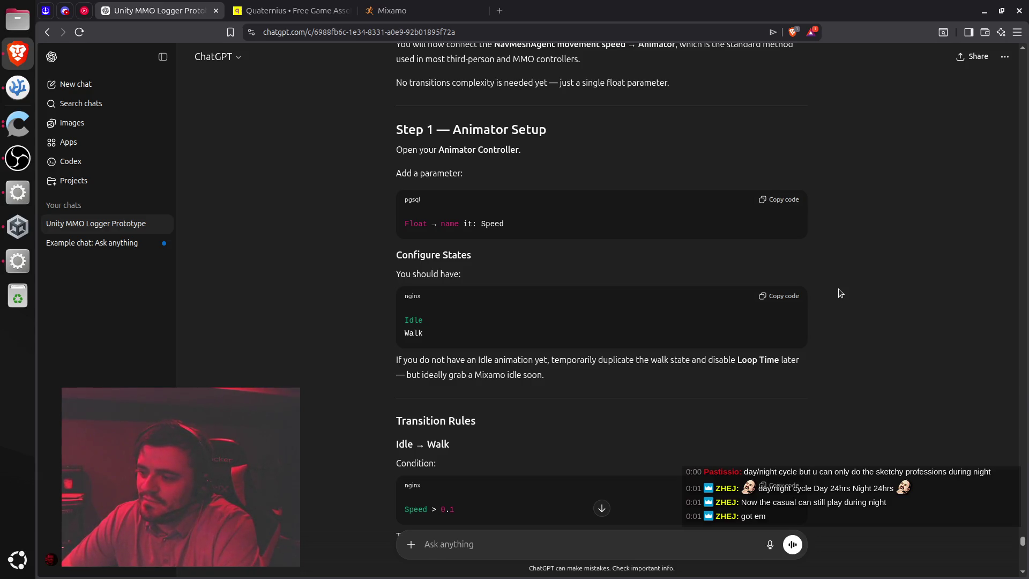
pyautogui.click(18, 192)
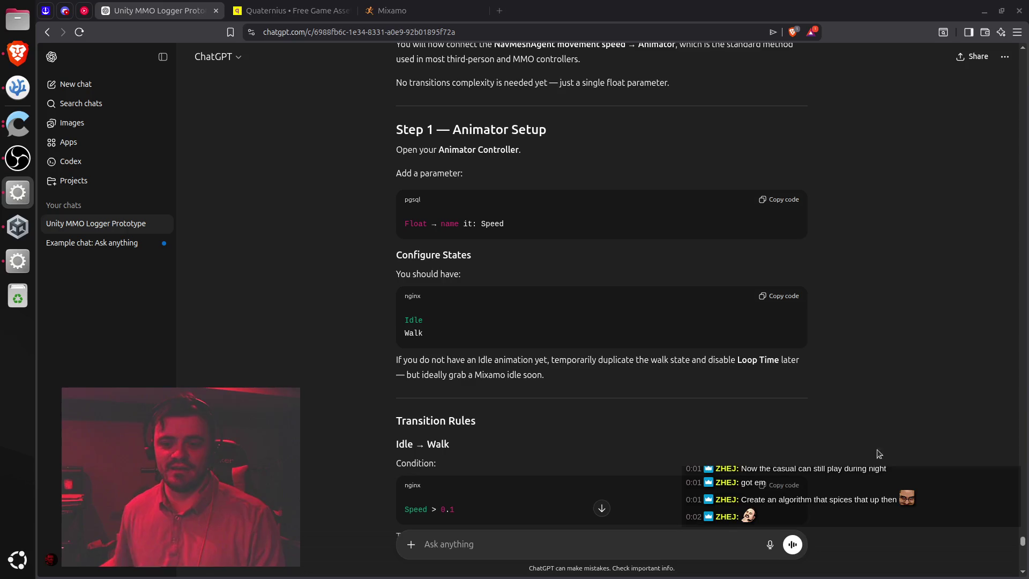
pyautogui.click(809, 374)
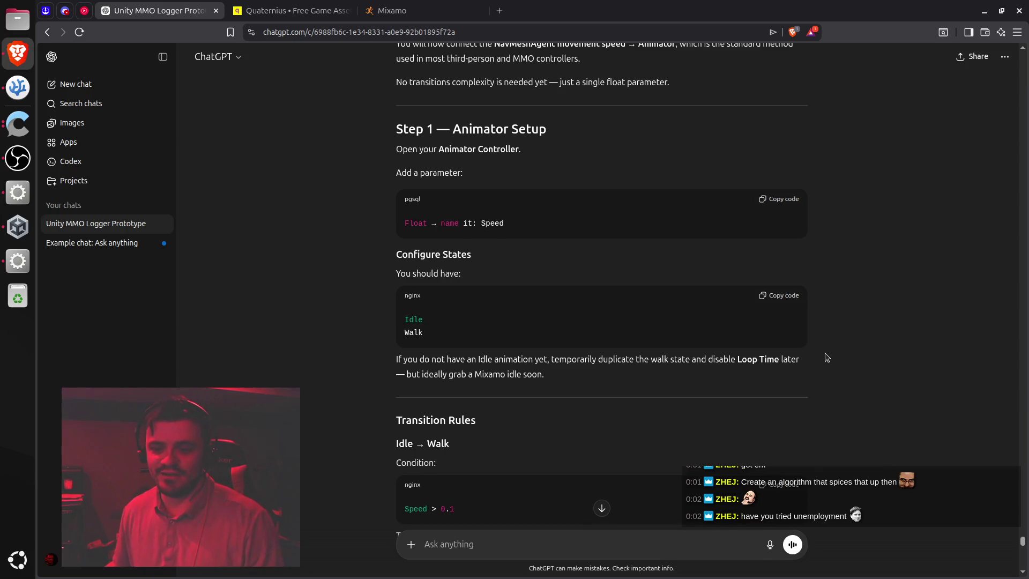
pyautogui.scroll(-1, 825, 353)
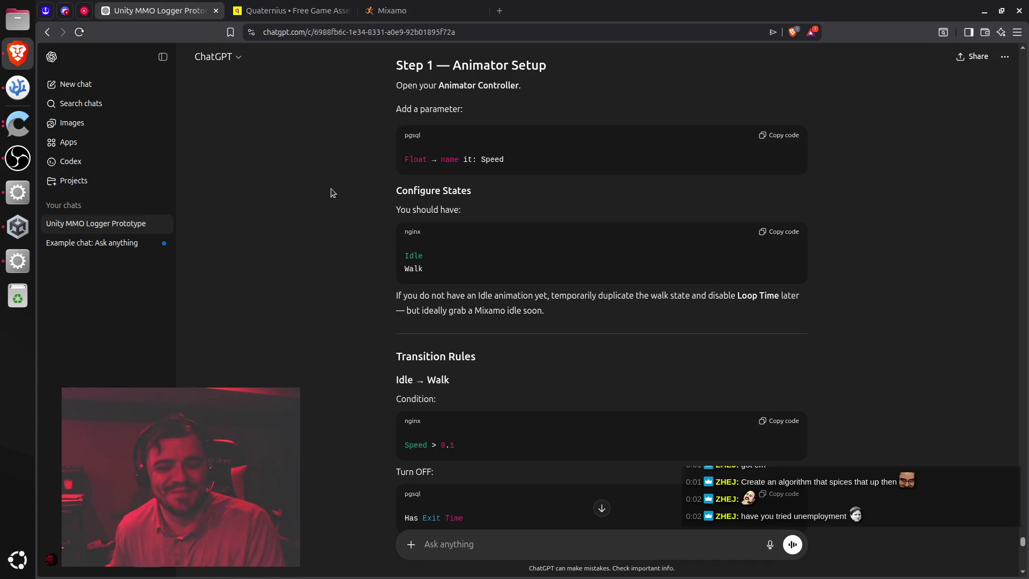
# Leave the ChatGPT guide and bring Unity's PlayerAnimator graph with Standard Walk to the front
pyautogui.scroll(-4, 655, 186)
pyautogui.scroll(4, 655, 186)
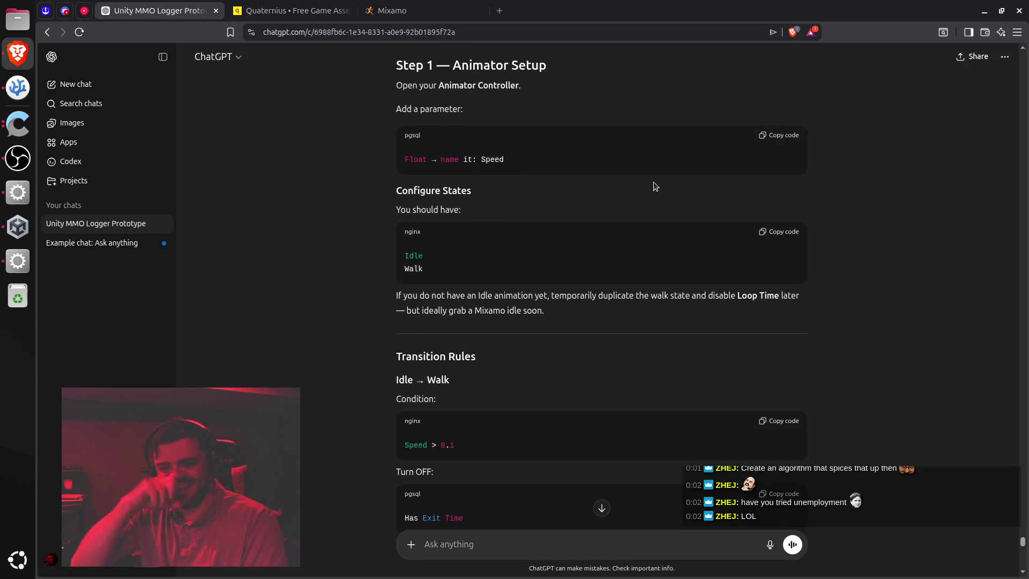
pyautogui.hotkey('alt', 'Tab')
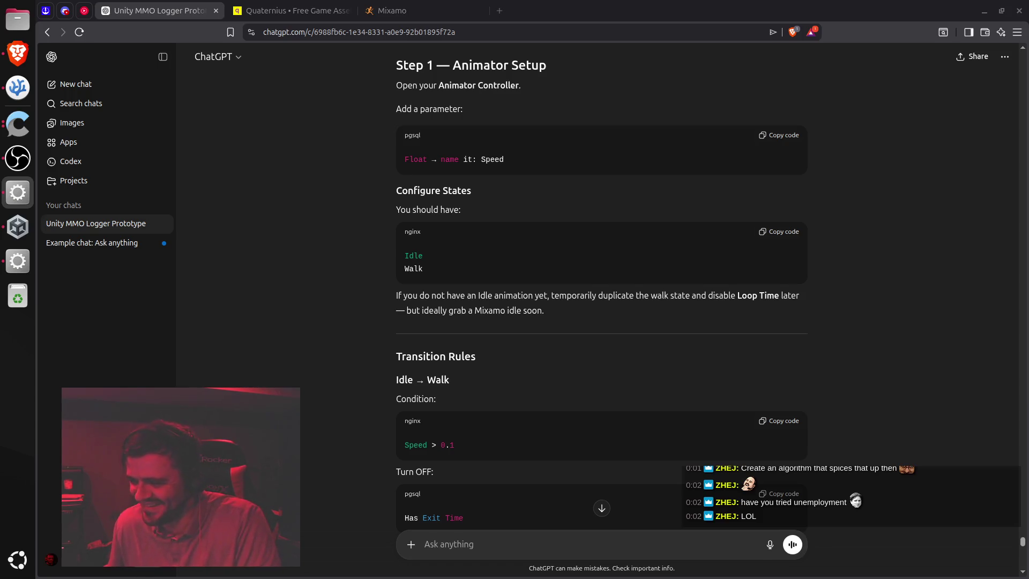
pyautogui.click(771, 323)
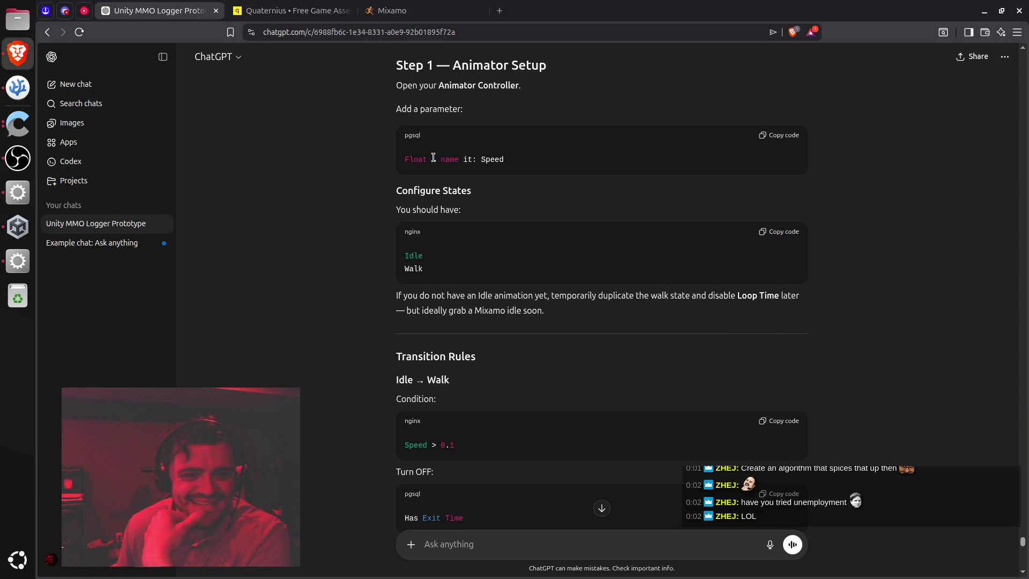
pyautogui.click(18, 261)
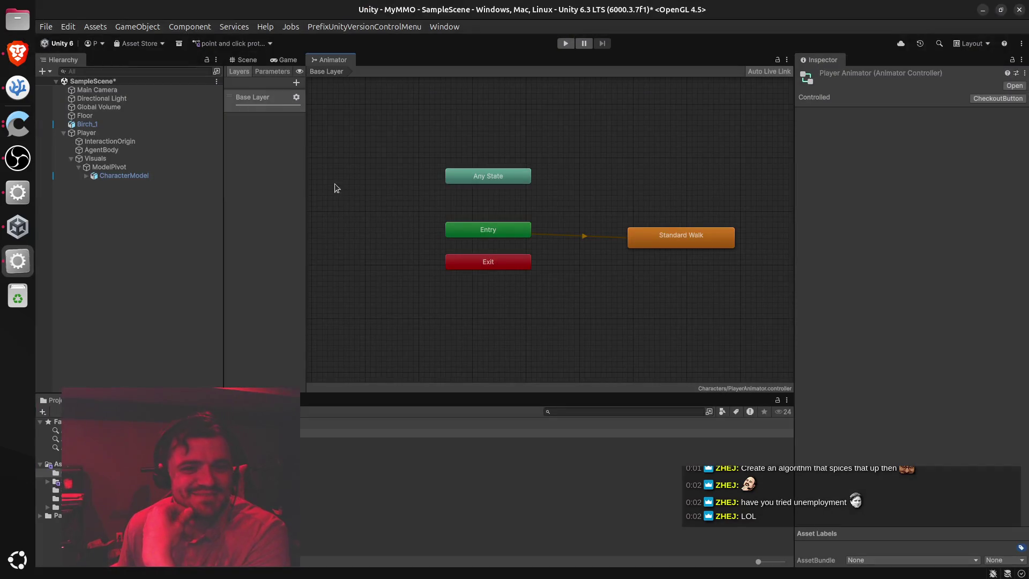
# Show the Animator's Parameters list with the Speed float at 0, then select Any State
pyautogui.click(270, 72)
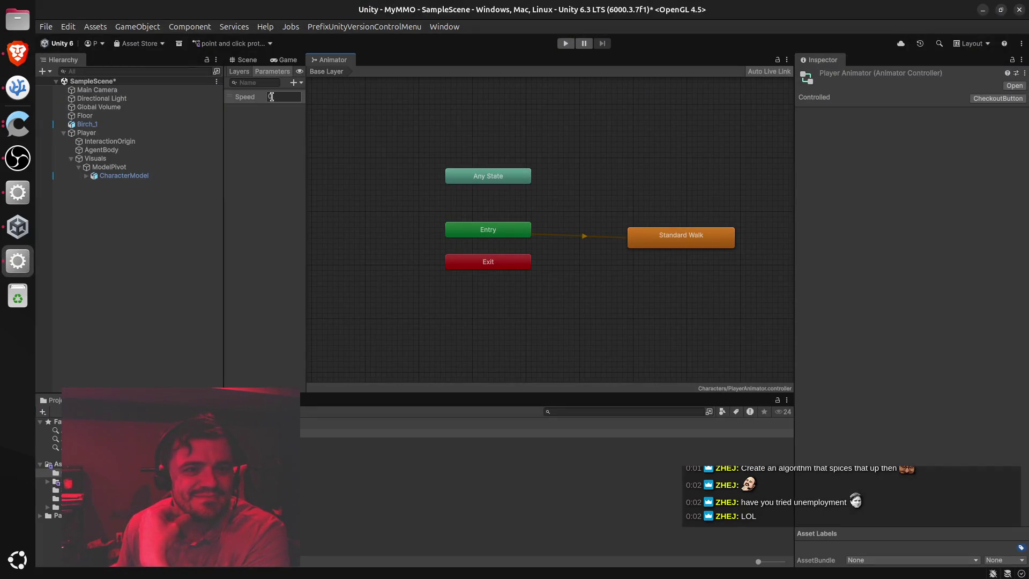
pyautogui.click(17, 52)
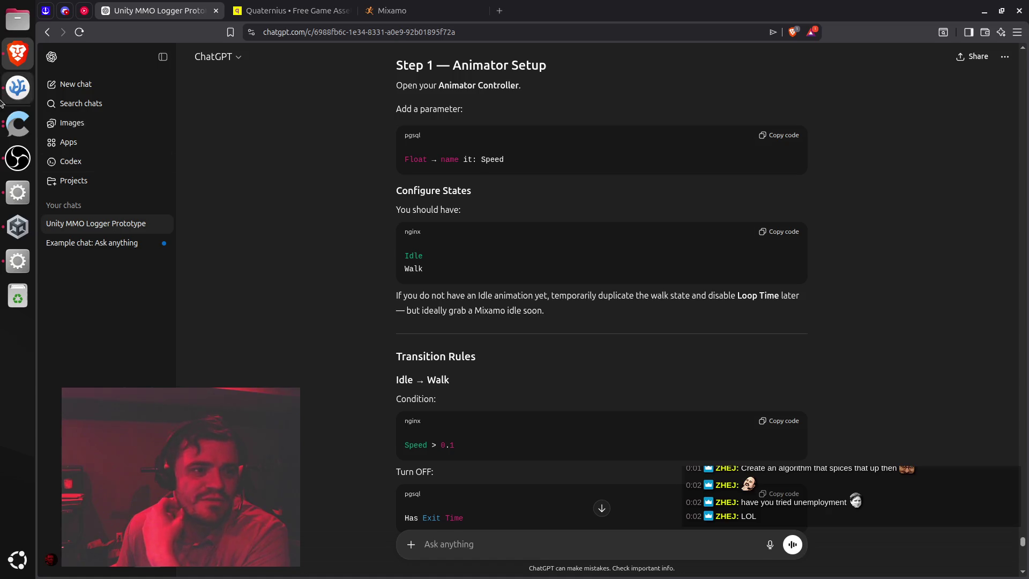
pyautogui.click(18, 261)
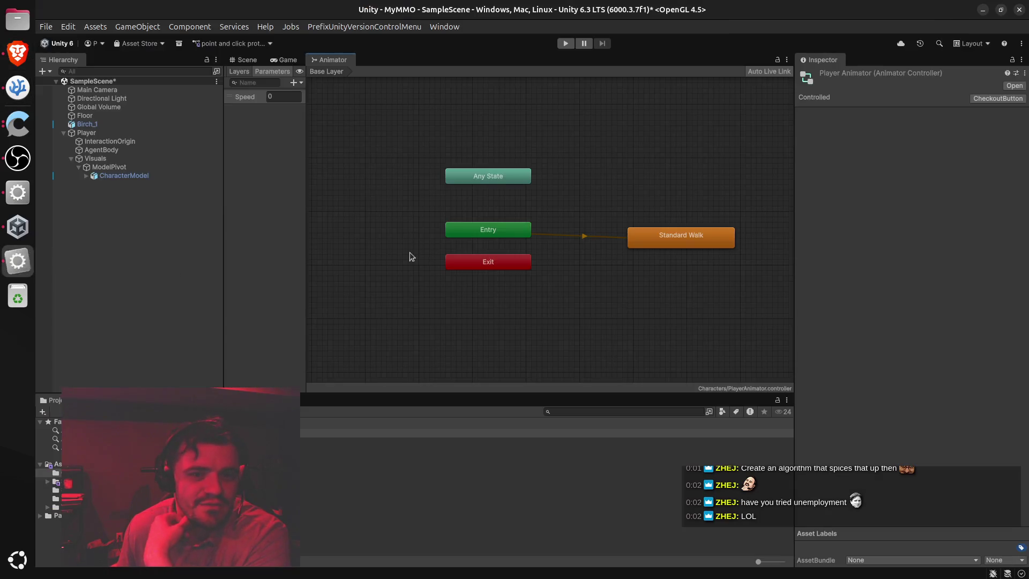
pyautogui.click(491, 175)
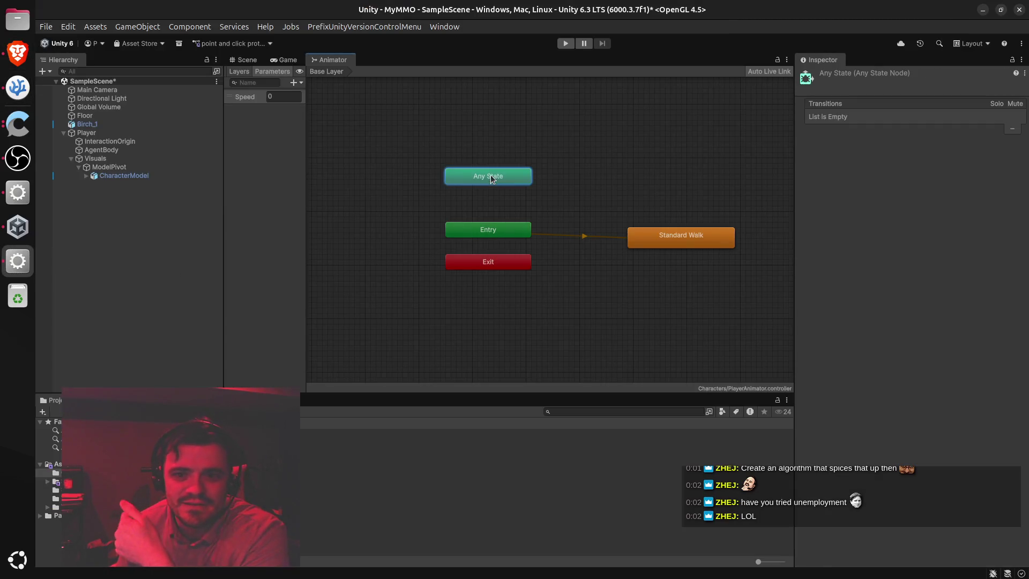
# Create an empty state in the Animator graph and rename it Idle
pyautogui.rightClick(573, 188)
pyautogui.moveTo(625, 202)
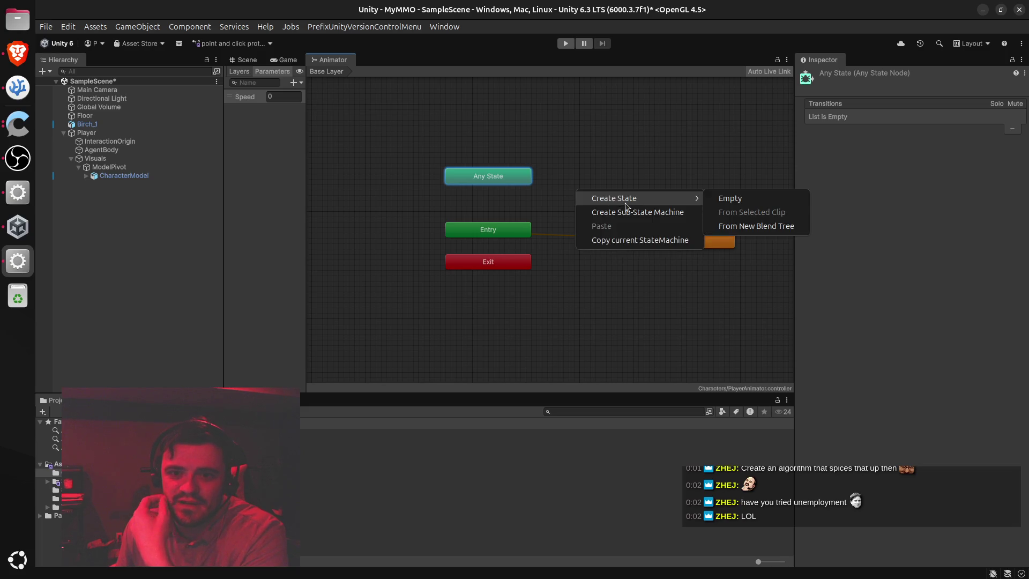
pyautogui.click(721, 197)
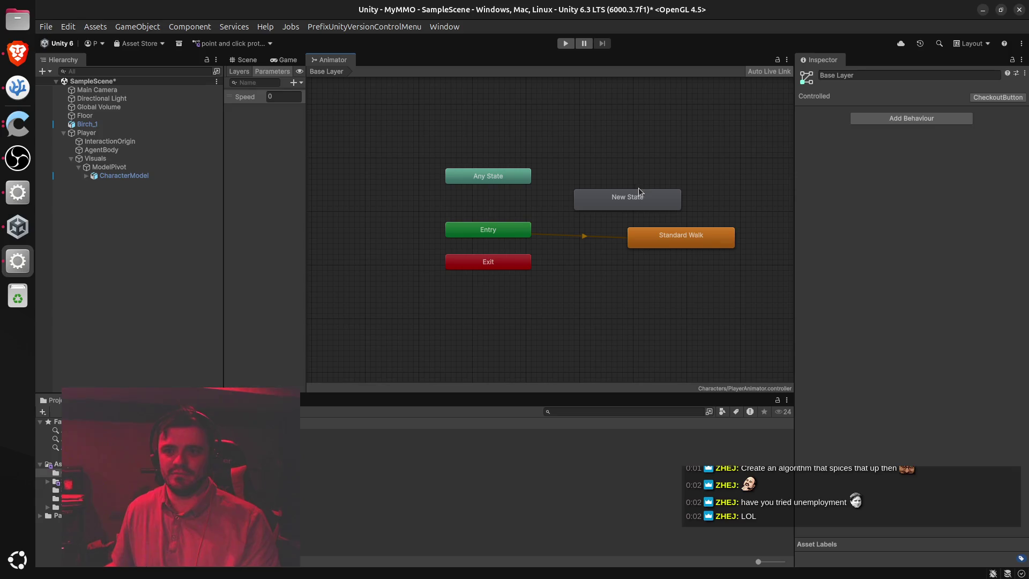
pyautogui.click(624, 199)
pyautogui.click(881, 74)
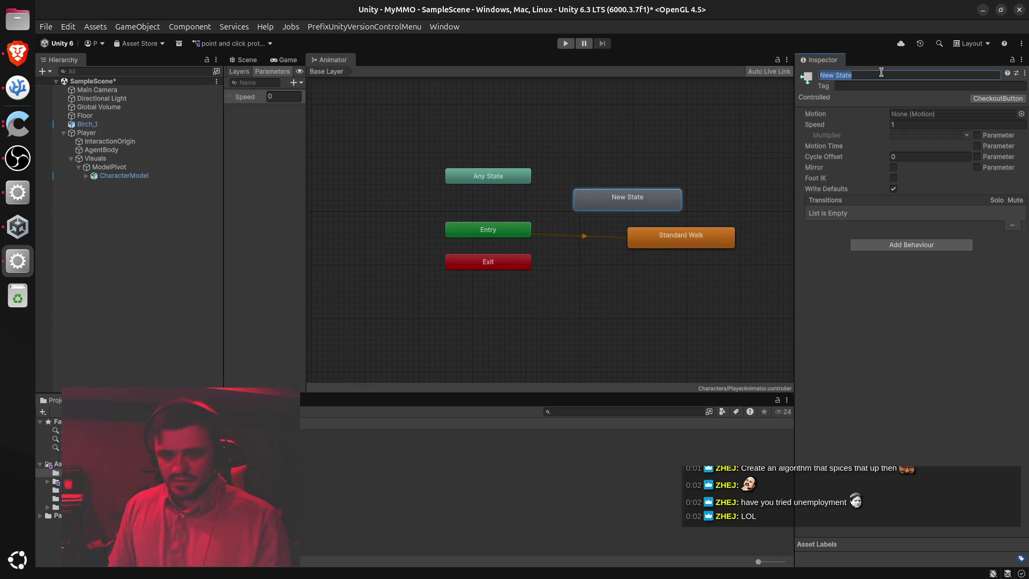
pyautogui.write('Idle')
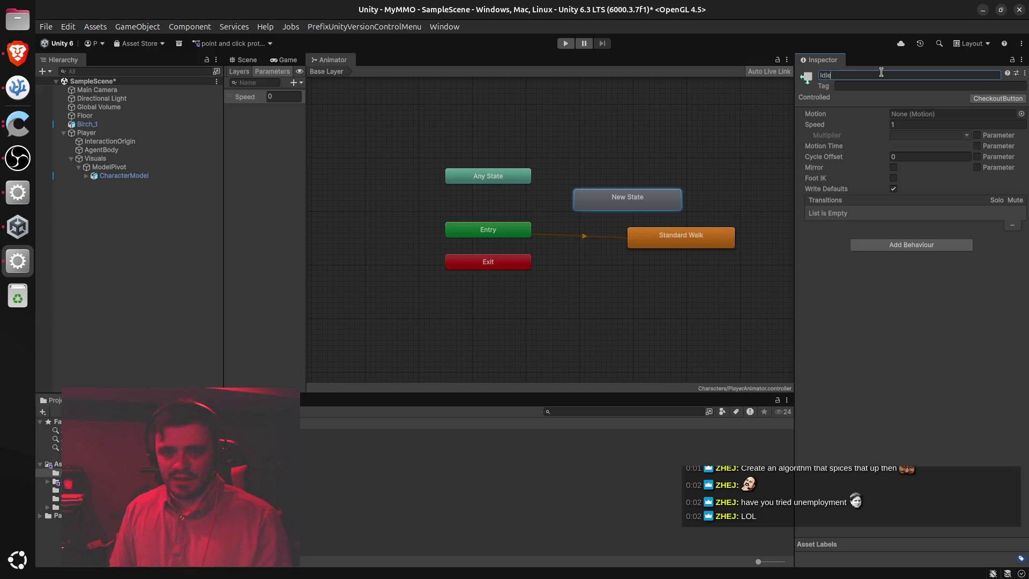
pyautogui.press('Return')
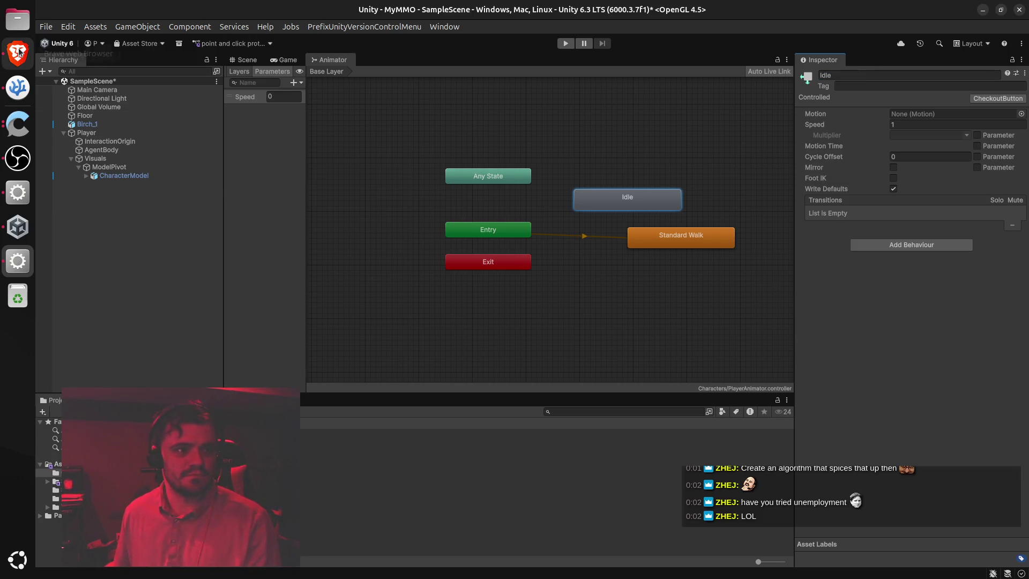
# Return to the ChatGPT guide and reread its Idle and Walk state advice
pyautogui.click(18, 51)
pyautogui.scroll(-1, 450, 219)
pyautogui.moveTo(478, 231)
pyautogui.mouseDown()
pyautogui.moveTo(645, 243)
pyautogui.moveTo(666, 230)
pyautogui.moveTo(718, 229)
pyautogui.mouseUp()
pyautogui.click(552, 243)
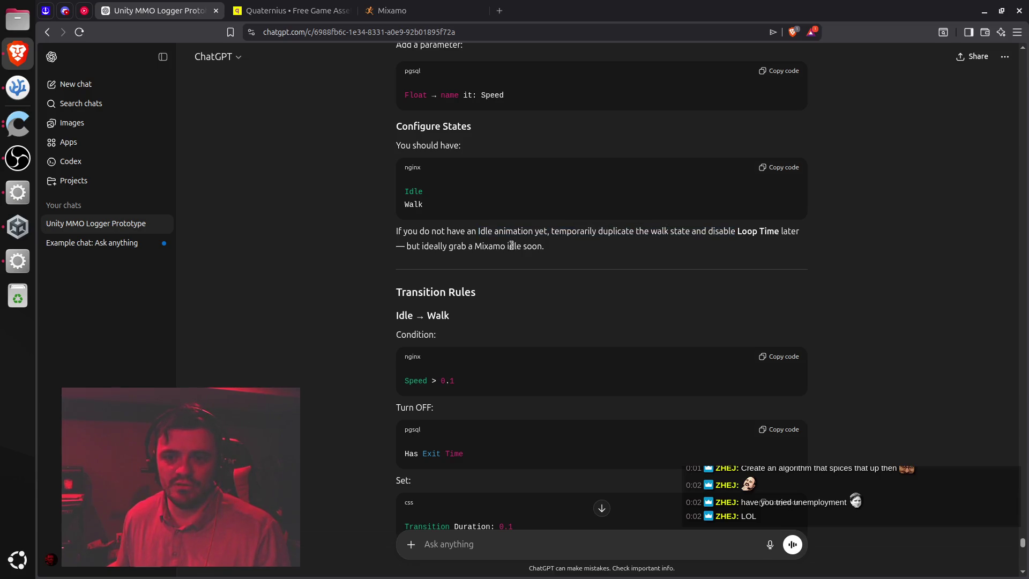
# Highlight the Mixamo idle tip, return to Unity, and duplicate the Standard Walk state
pyautogui.moveTo(422, 245); pyautogui.dragTo(521, 245)
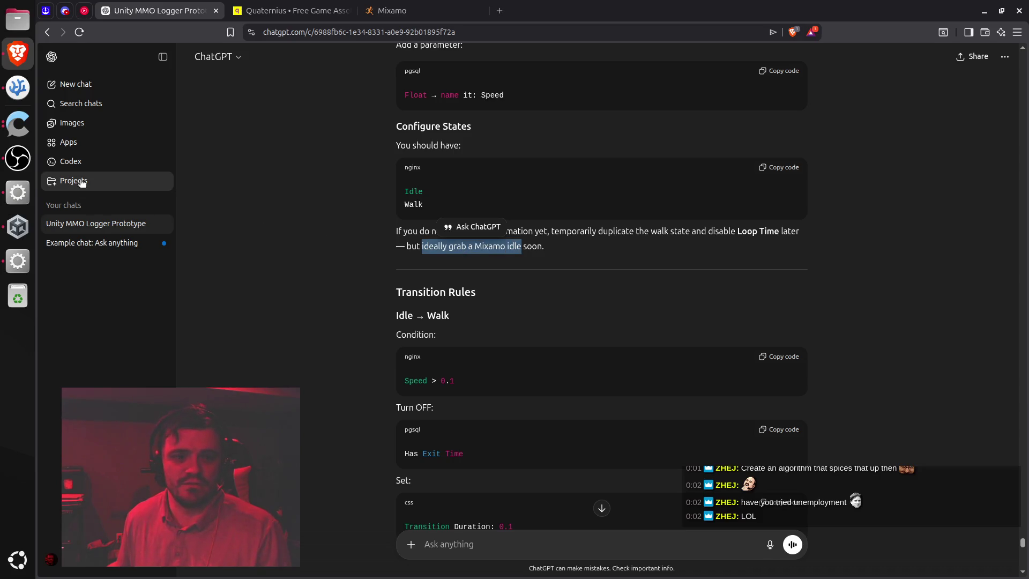
pyautogui.click(17, 238)
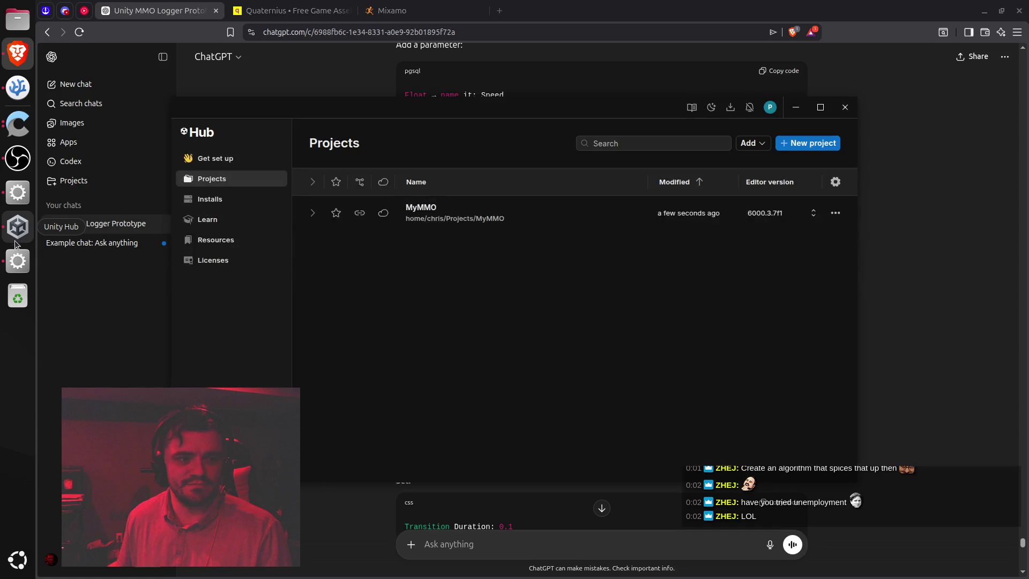
pyautogui.click(17, 261)
pyautogui.click(677, 240)
pyautogui.hotkey('ctrl', 'd')
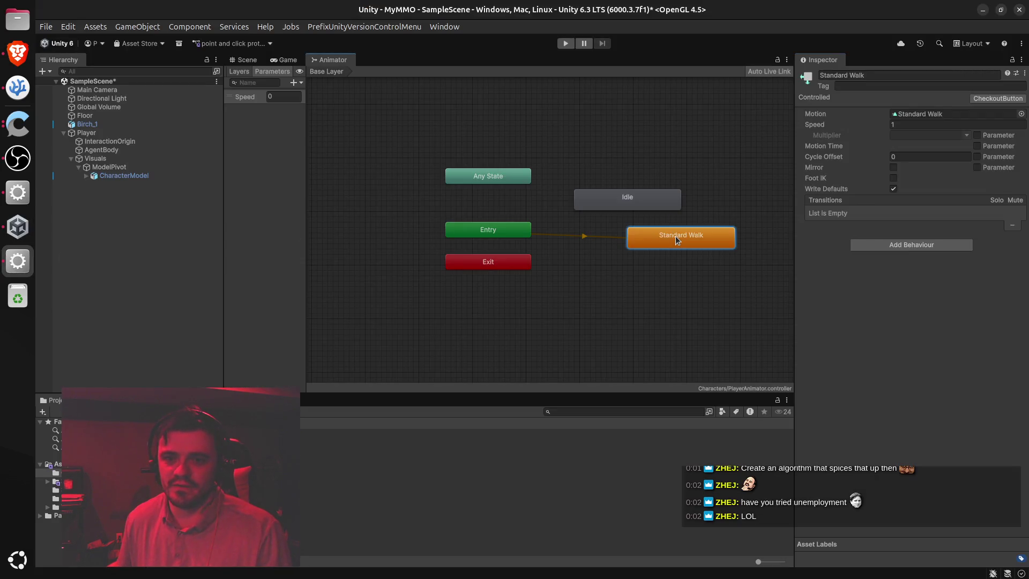
# Move the Standard Walk copy below the original, name it Idle, and delete the empty Idle state
pyautogui.moveTo(733, 250); pyautogui.dragTo(673, 276)
pyautogui.click(885, 74)
pyautogui.write('Idle')
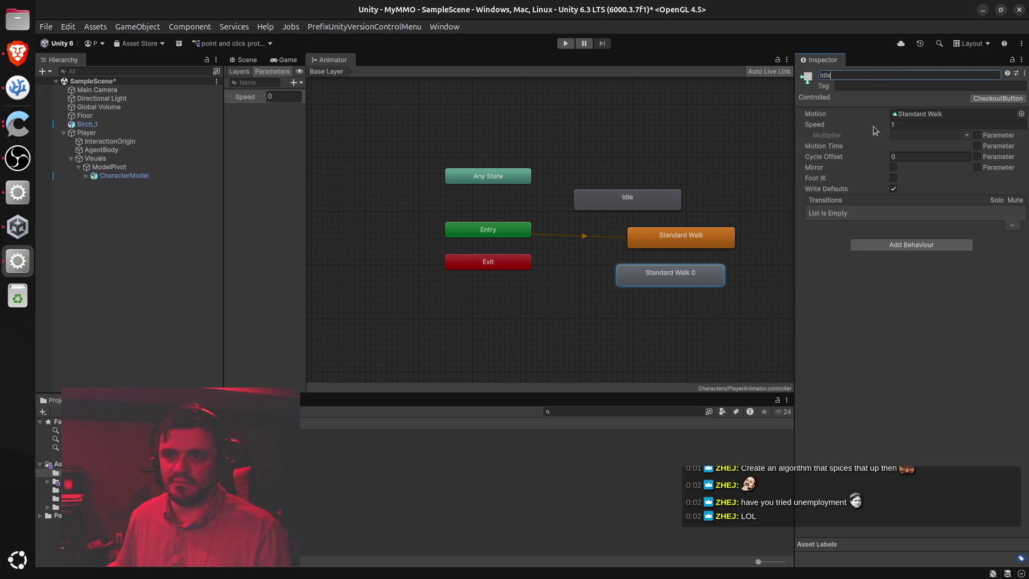
pyautogui.click(632, 203)
pyautogui.press('Delete')
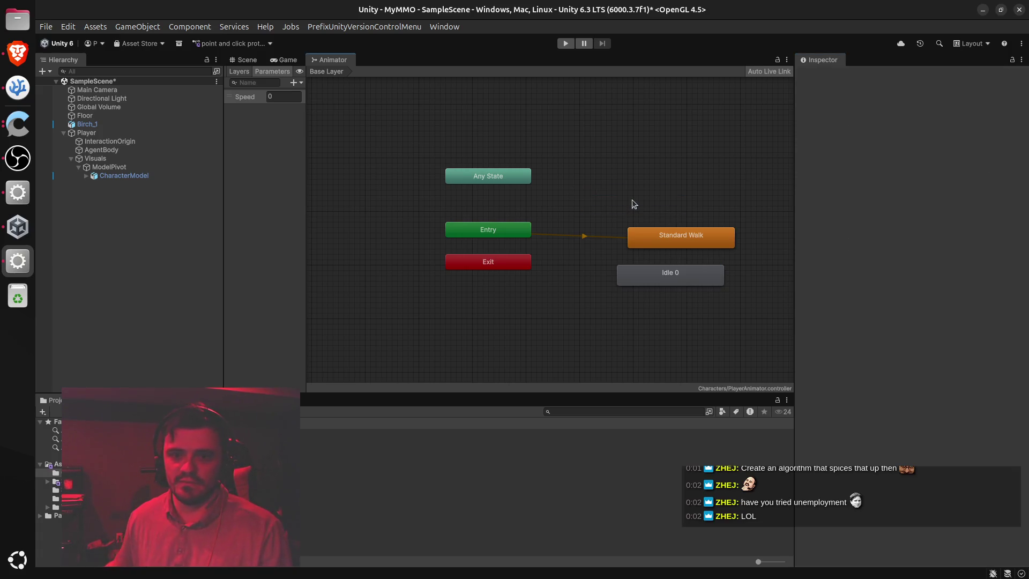
# Rename the copy from 'Idle 0' to 'Idle' and move it above Standard Walk
pyautogui.click(671, 283)
pyautogui.click(864, 72)
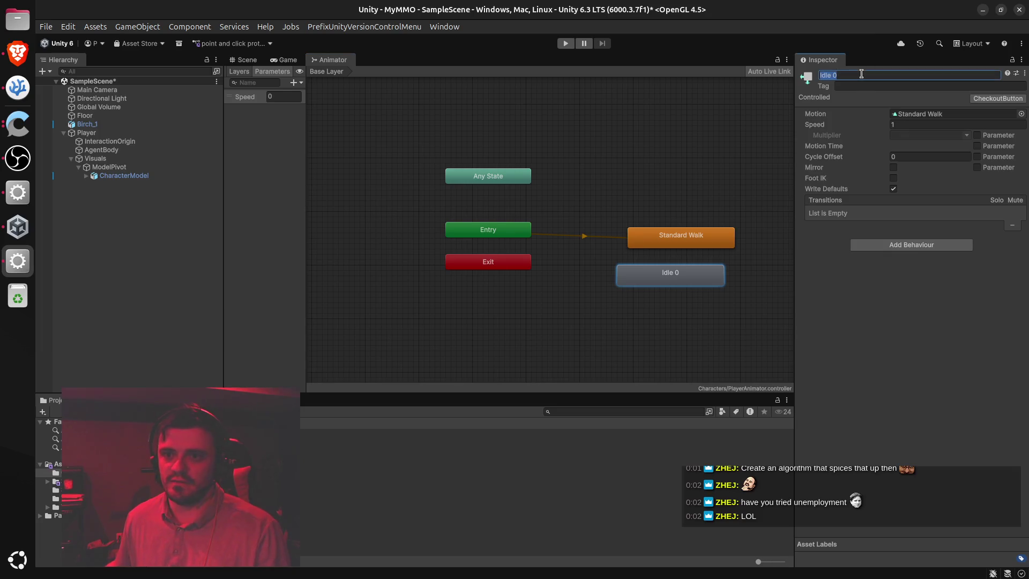
pyautogui.press('BackSpace')
pyautogui.press('BackSpace')
pyautogui.press('Return')
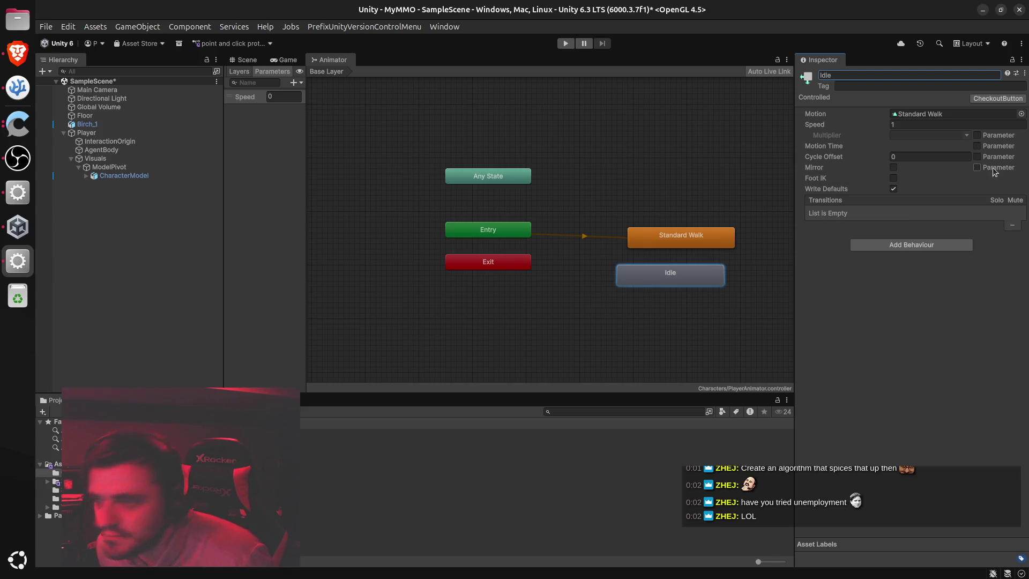
pyautogui.hotkey('alt', 'Tab')
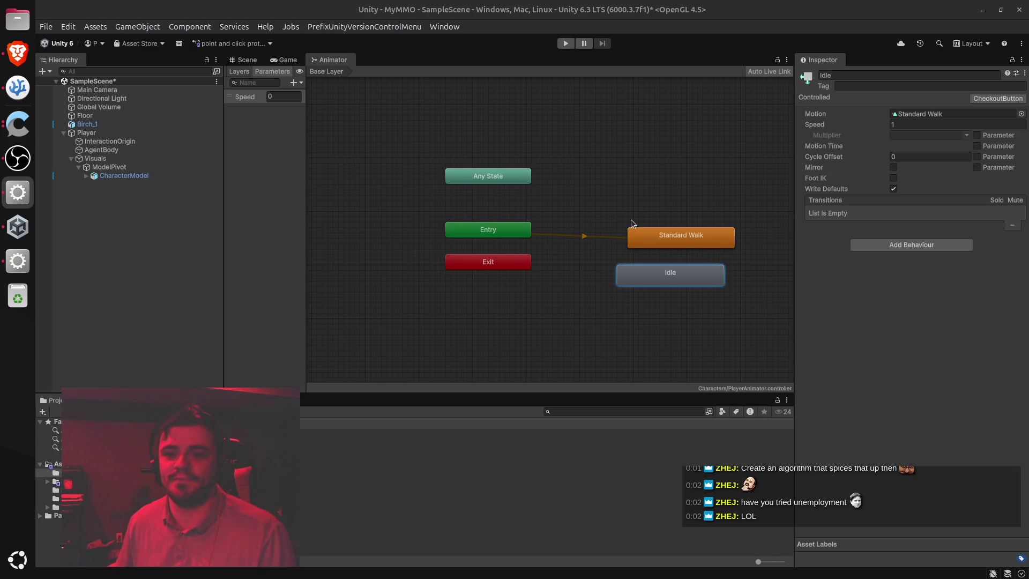
pyautogui.moveTo(665, 279)
pyautogui.mouseDown()
pyautogui.moveTo(655, 204)
pyautogui.moveTo(676, 215)
pyautogui.mouseUp()
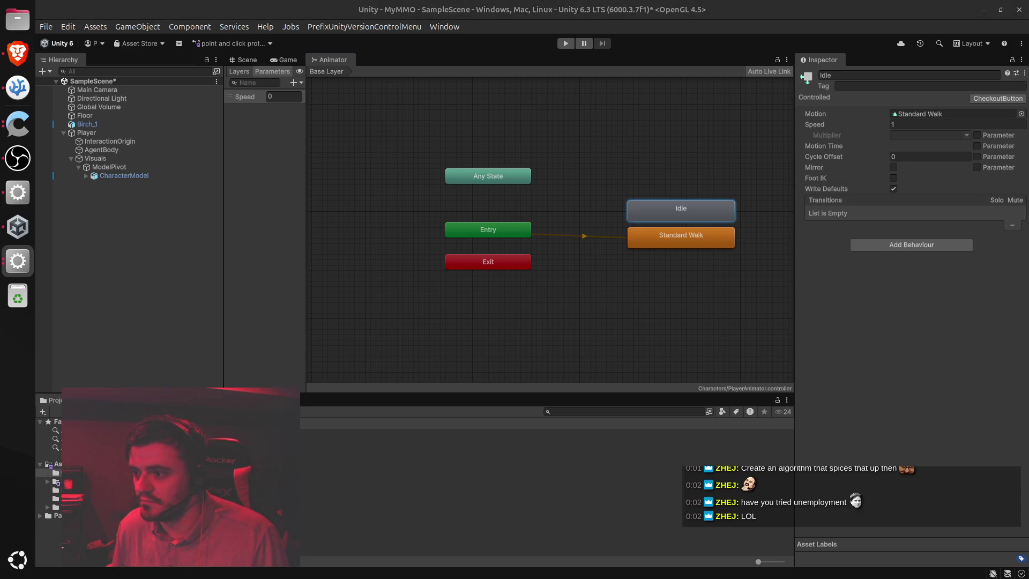
# Stack Any State, Entry and Exit together, with Idle directly above Standard Walk beside them
pyautogui.click(1024, 73)
pyautogui.click(1001, 87)
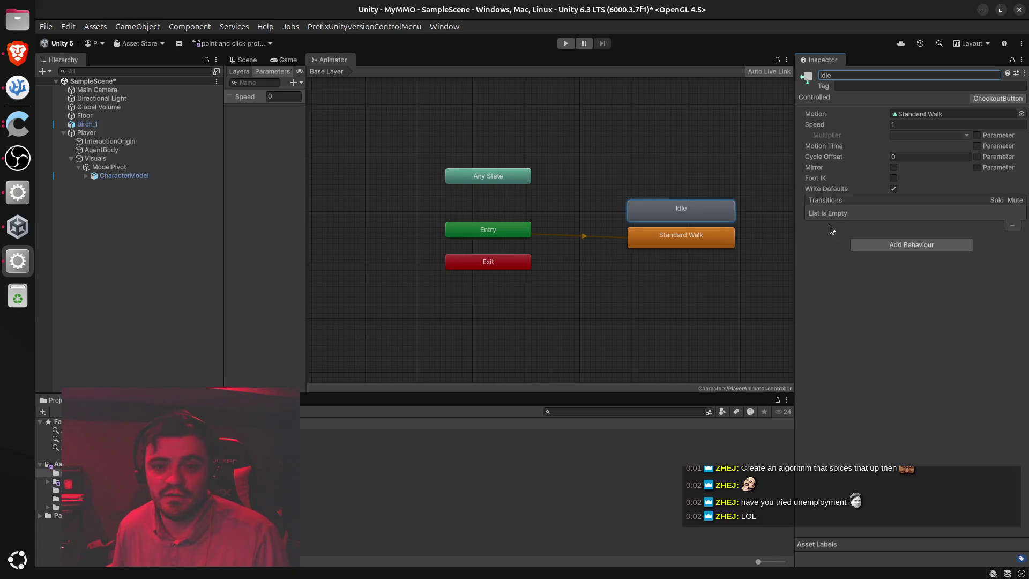
pyautogui.moveTo(652, 207)
pyautogui.mouseDown()
pyautogui.moveTo(602, 169)
pyautogui.moveTo(573, 179)
pyautogui.mouseUp()
pyautogui.moveTo(667, 241); pyautogui.dragTo(577, 236)
pyautogui.click(500, 179)
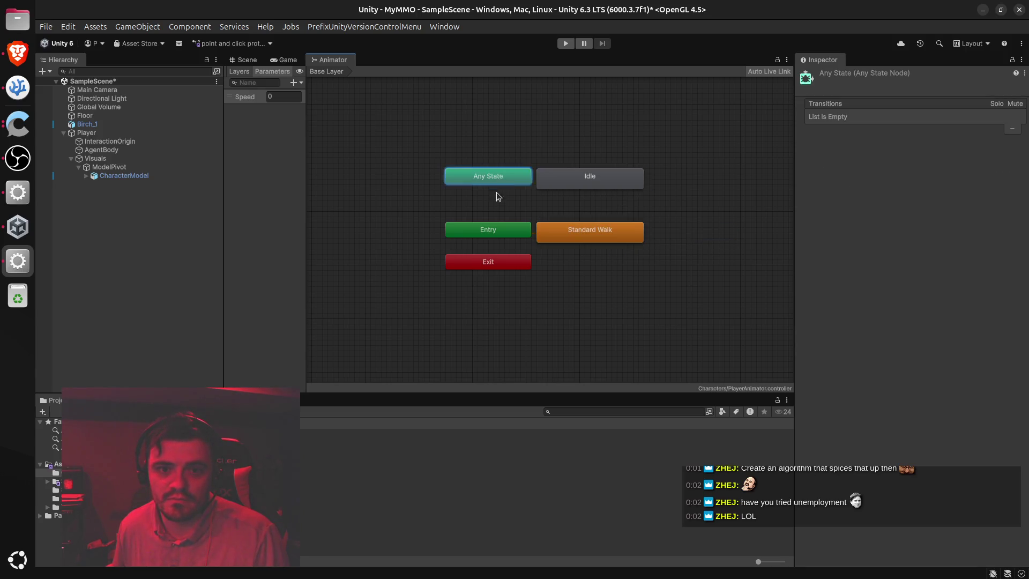
pyautogui.moveTo(497, 192); pyautogui.dragTo(496, 212)
pyautogui.moveTo(494, 265); pyautogui.dragTo(496, 253)
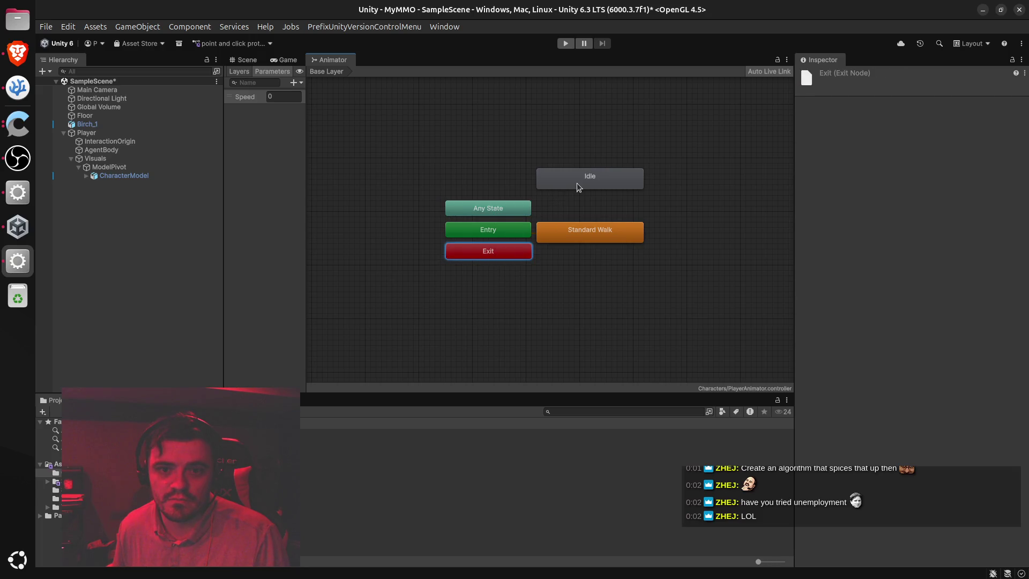
pyautogui.moveTo(578, 188); pyautogui.dragTo(577, 213)
pyautogui.moveTo(579, 216); pyautogui.dragTo(578, 210)
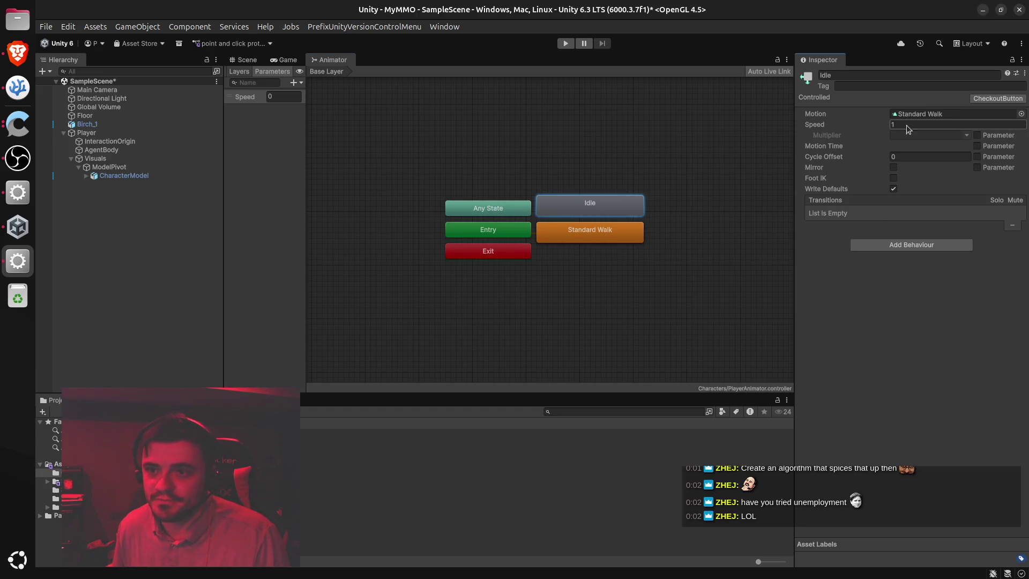
# Set the Idle state's Motion to None, then bring the ChatGPT guide back up
pyautogui.click(993, 115)
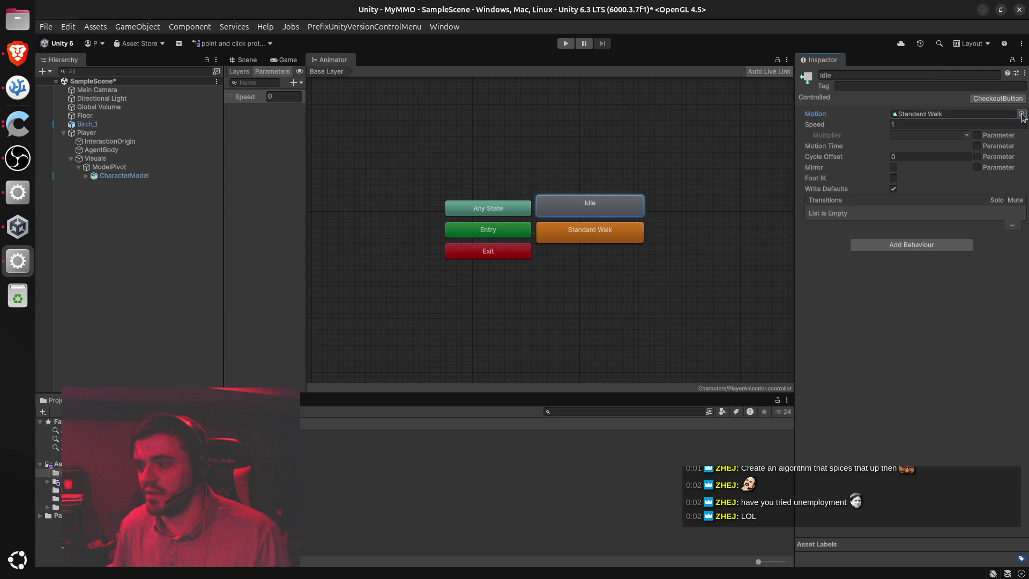
pyautogui.click(1022, 115)
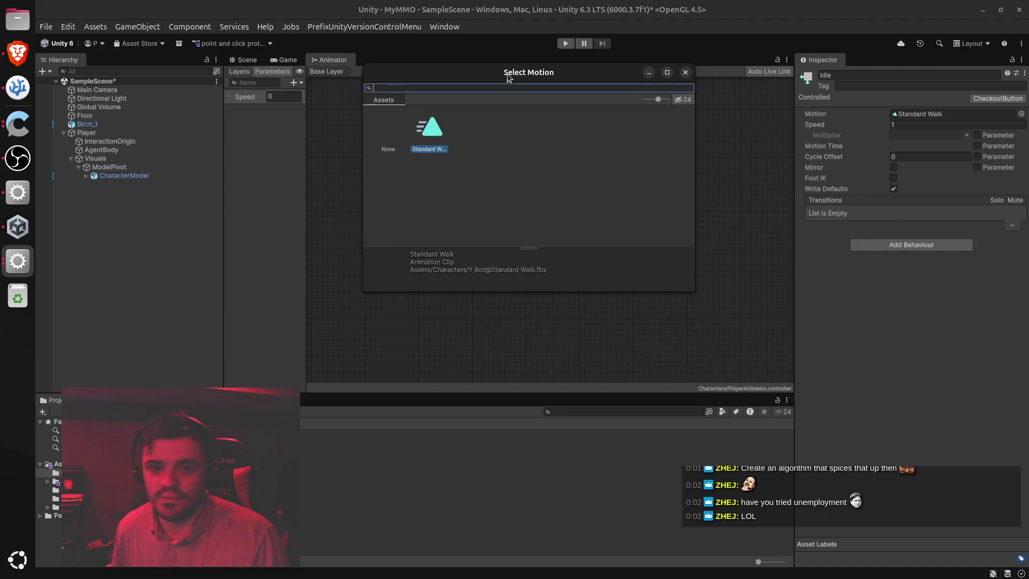
pyautogui.click(389, 129)
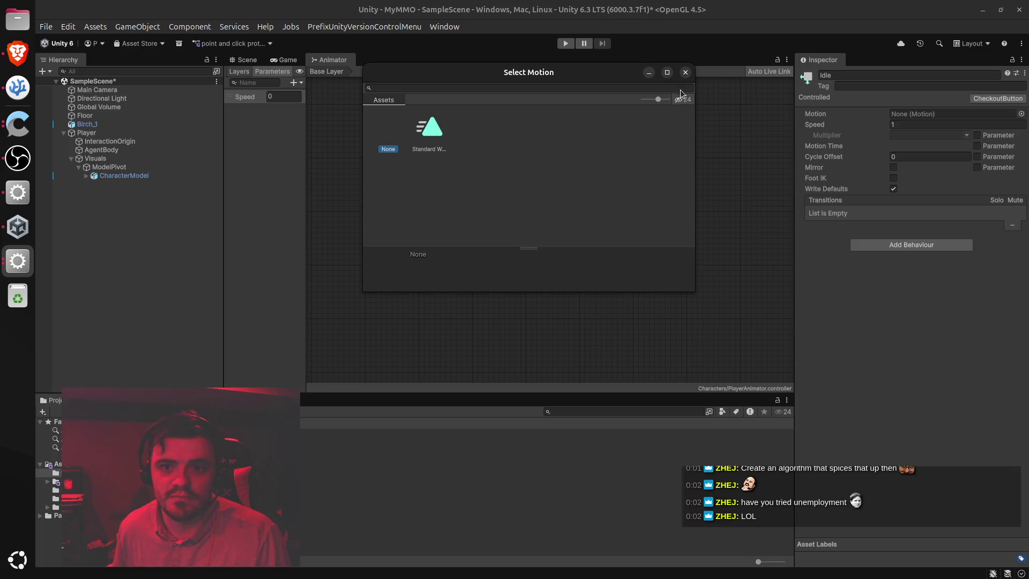
pyautogui.click(686, 73)
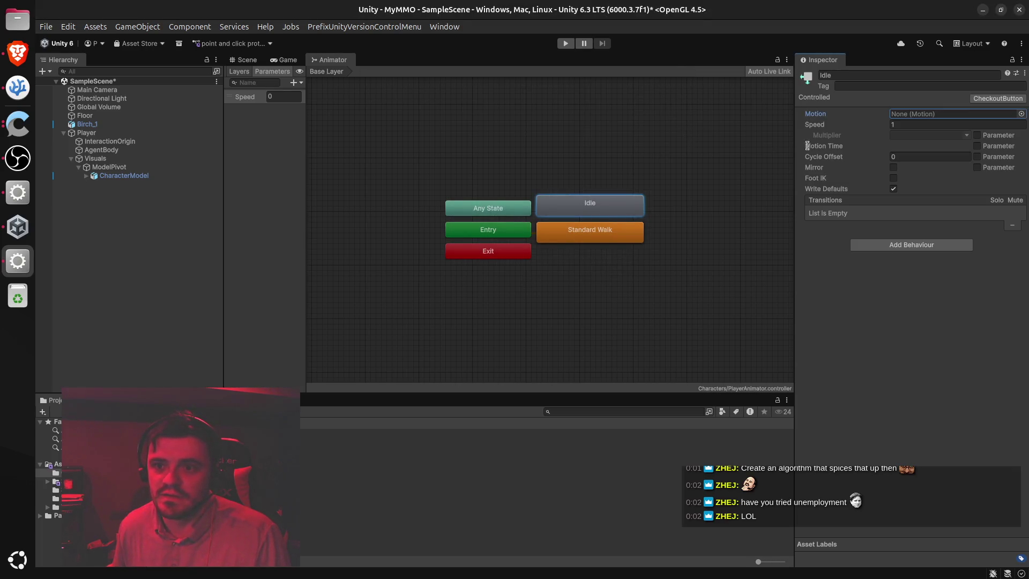
pyautogui.click(1020, 114)
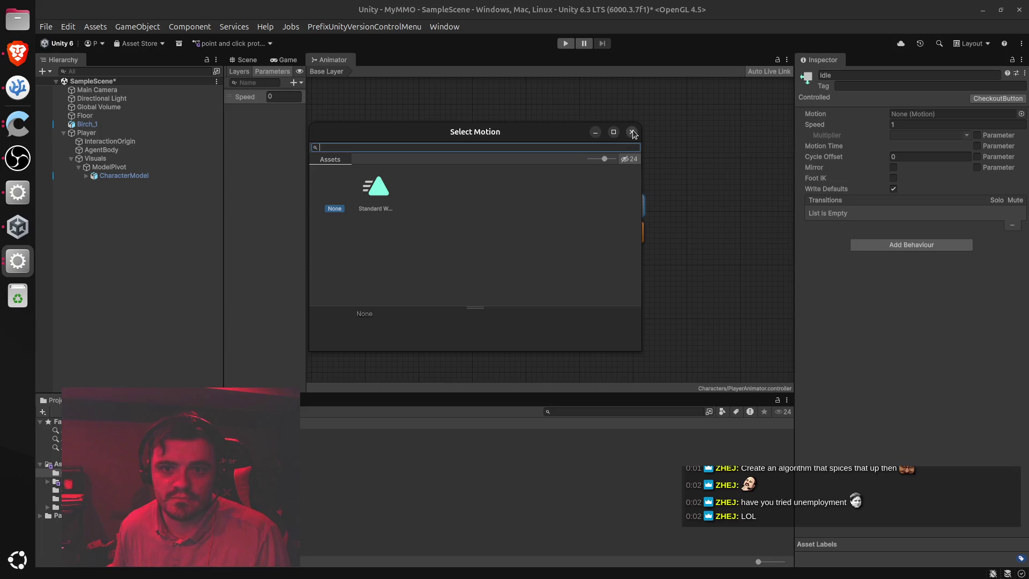
pyautogui.click(632, 132)
pyautogui.click(17, 62)
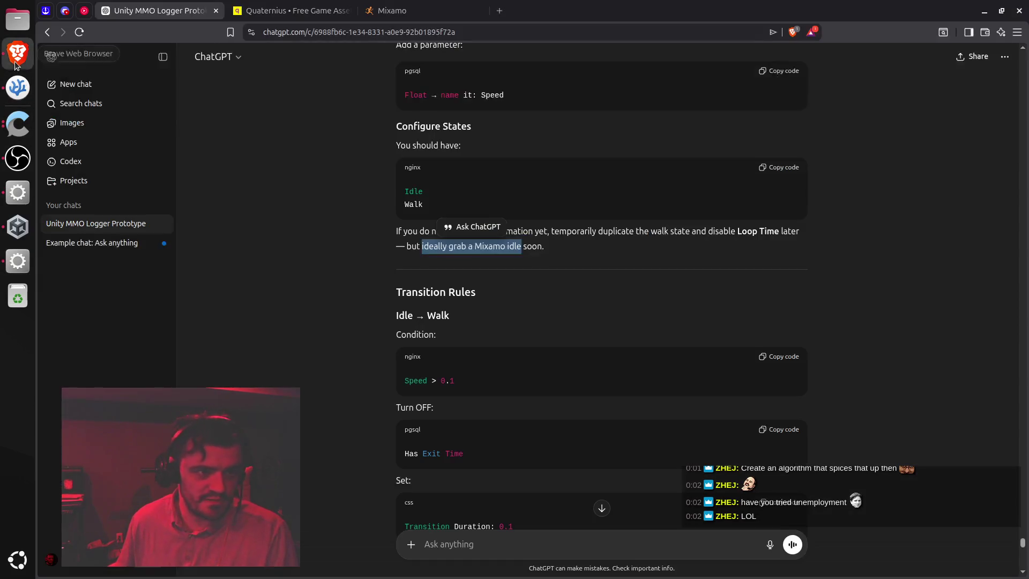
# Review ChatGPT's Idle and Walk transition rules, then return to the Unity editor
pyautogui.click(557, 229)
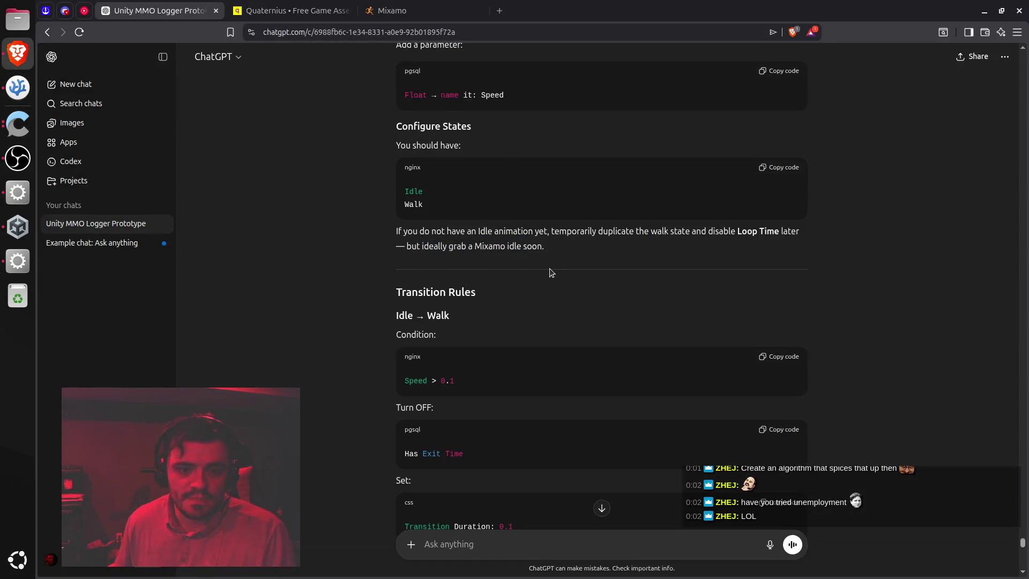
pyautogui.scroll(-3, 549, 268)
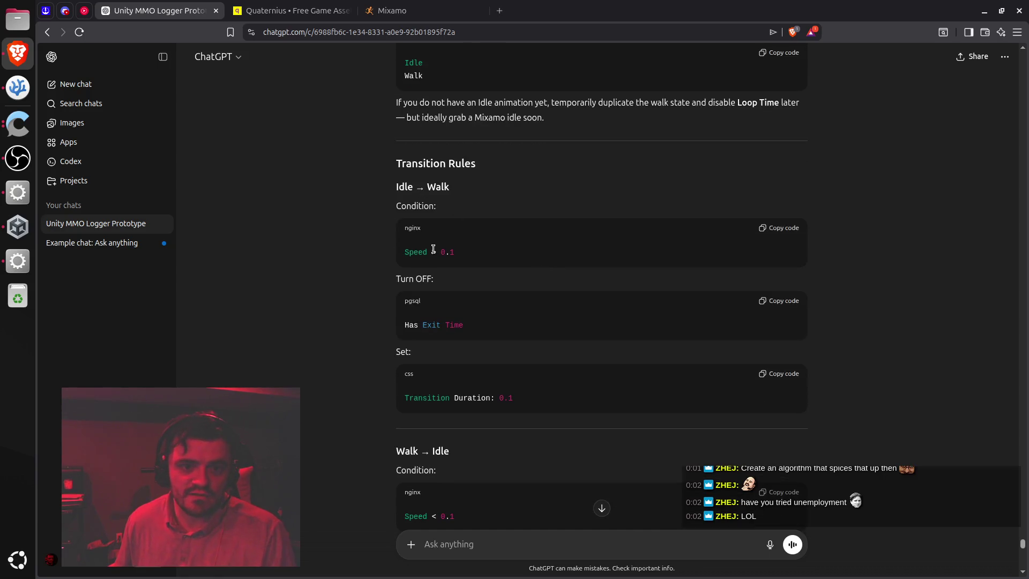
pyautogui.click(18, 259)
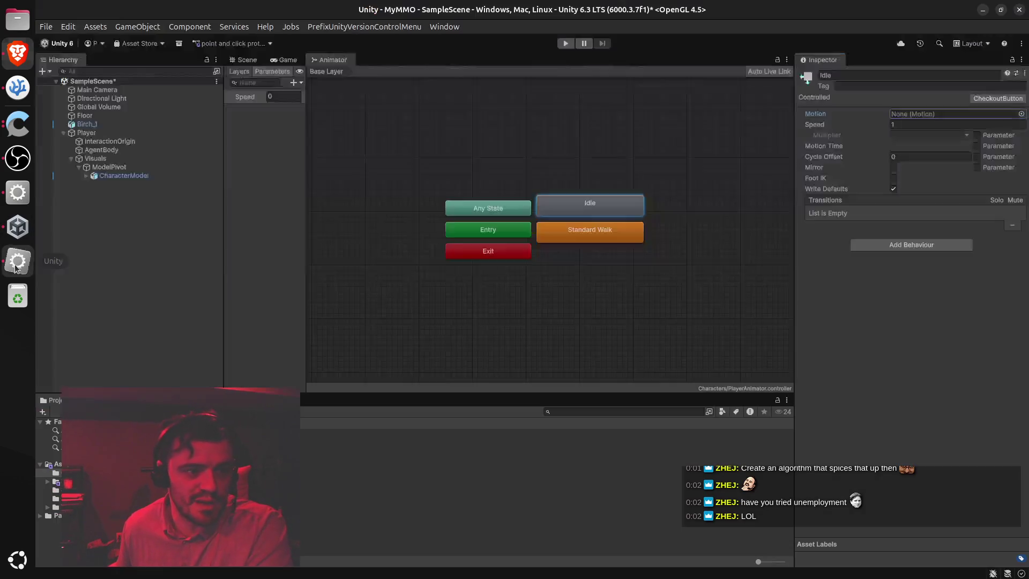
# Reposition Idle to the right of Entry and move Standard Walk lower on the graph
pyautogui.moveTo(594, 232); pyautogui.dragTo(749, 238)
pyautogui.rightClick(487, 234)
pyautogui.click(539, 239)
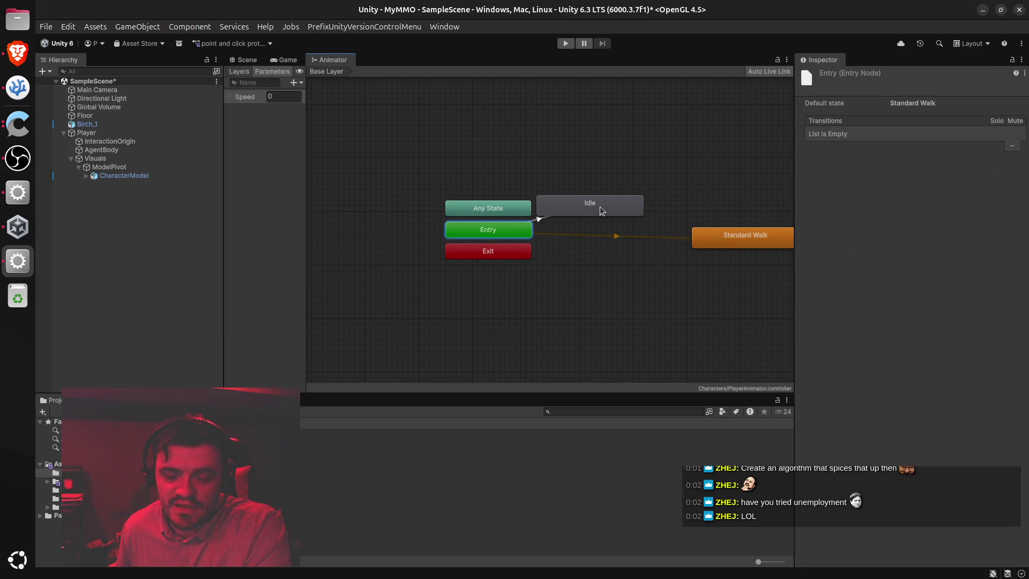
pyautogui.click(602, 266)
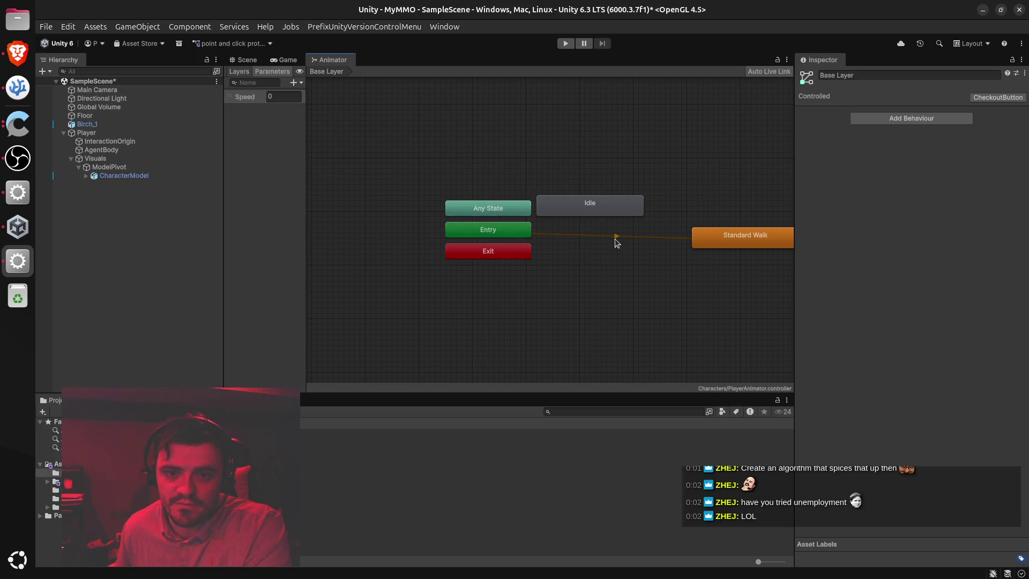
pyautogui.moveTo(590, 212); pyautogui.dragTo(621, 229)
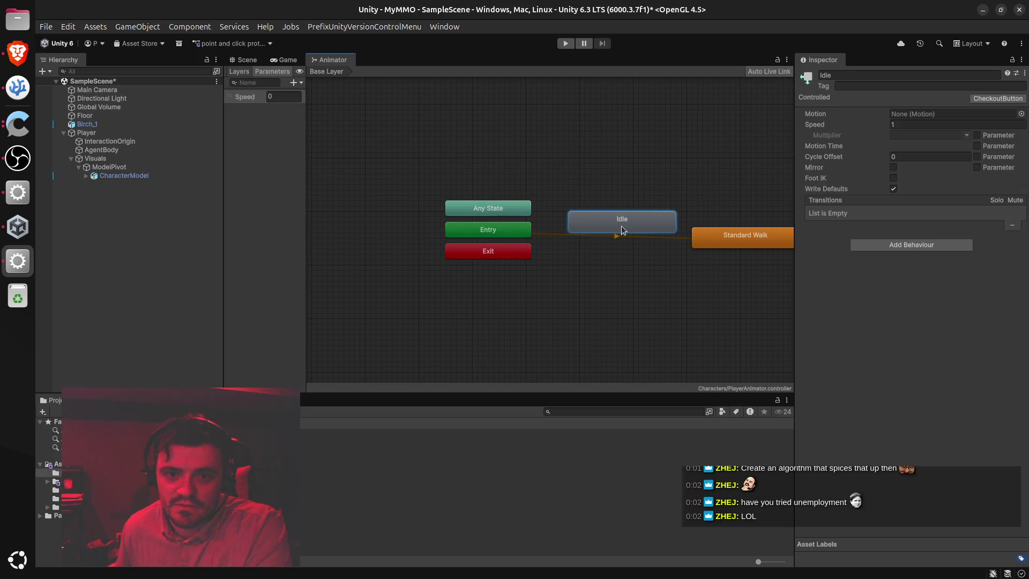
pyautogui.moveTo(716, 238); pyautogui.dragTo(684, 277)
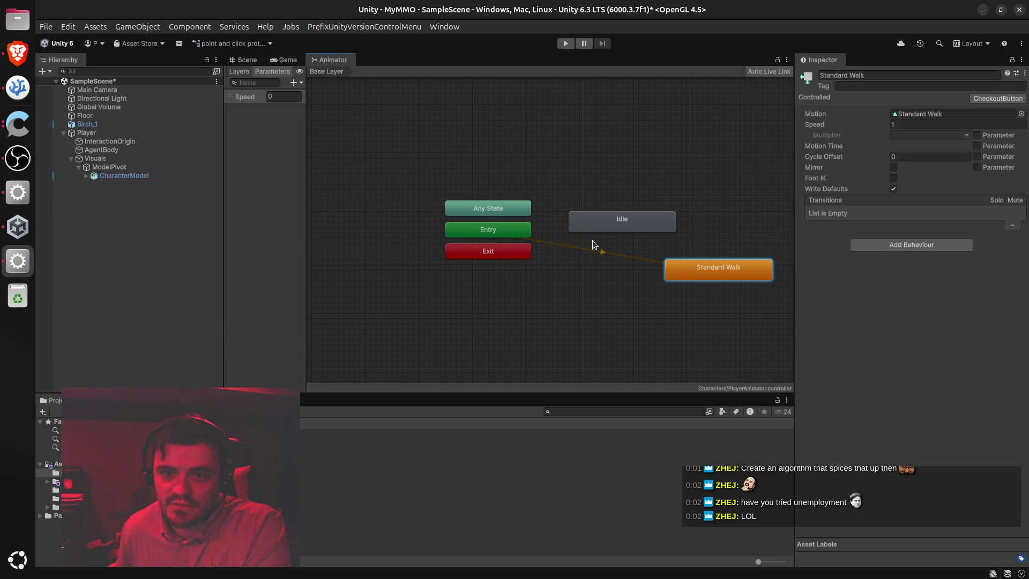
# Add a transition from Entry to the Idle state
pyautogui.moveTo(524, 232)
pyautogui.mouseDown()
pyautogui.moveTo(557, 232)
pyautogui.moveTo(524, 233)
pyautogui.mouseUp()
pyautogui.rightClick(524, 232)
pyautogui.click(561, 238)
pyautogui.click(605, 225)
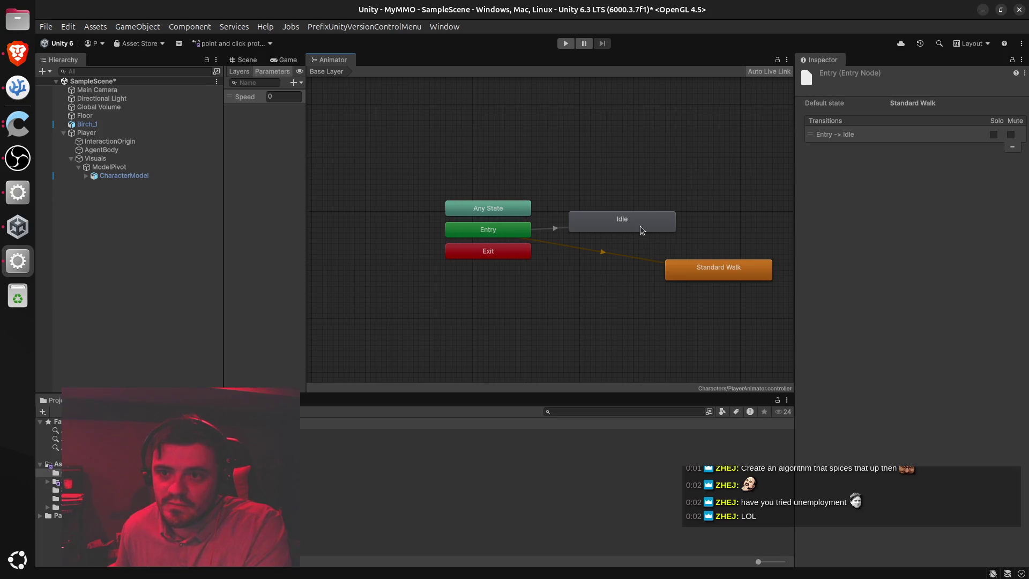
# Inspect Idle, Standard Walk and the default Entry-to-Standard Walk transition
pyautogui.click(637, 227)
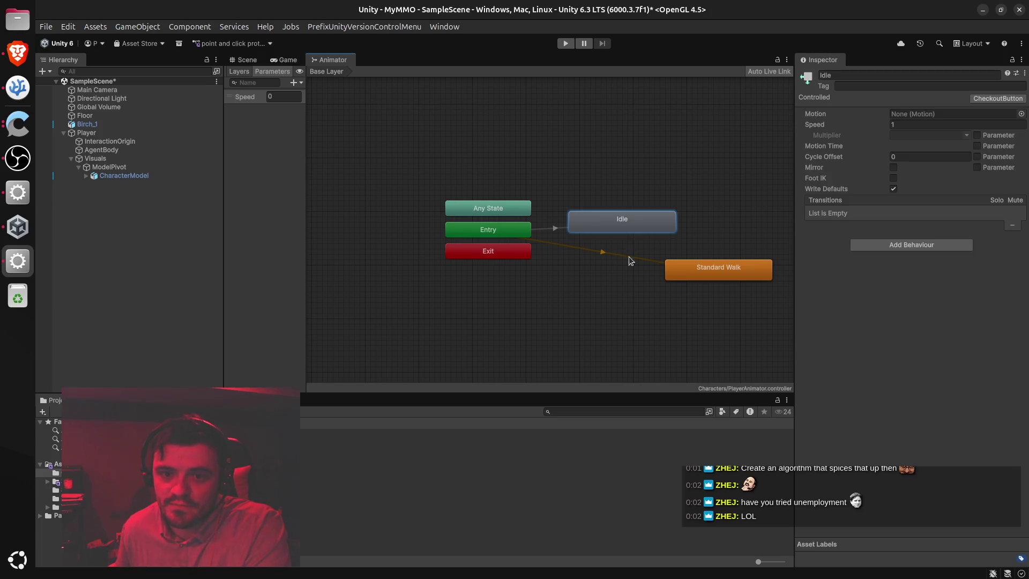
pyautogui.click(678, 269)
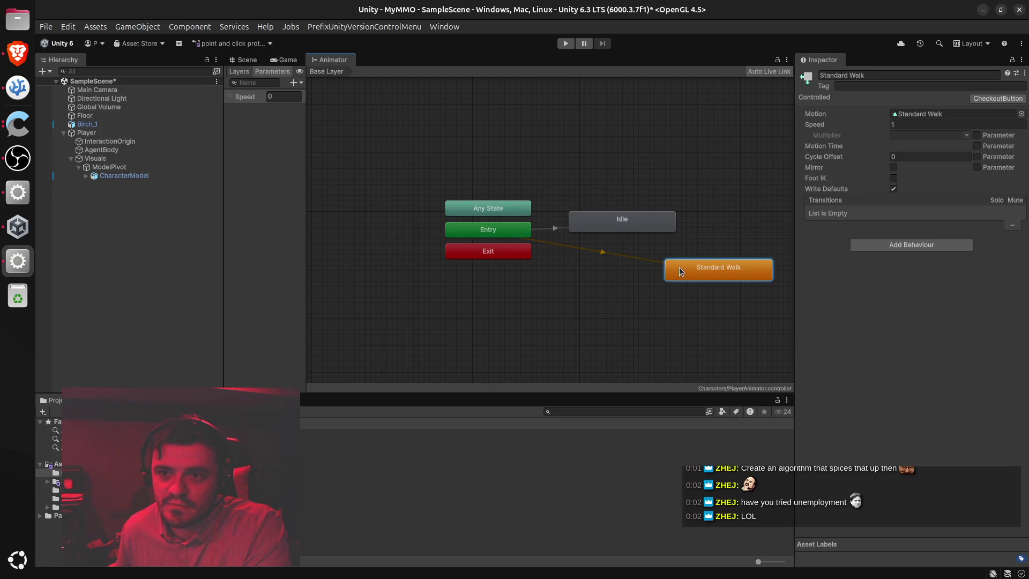
pyautogui.click(601, 251)
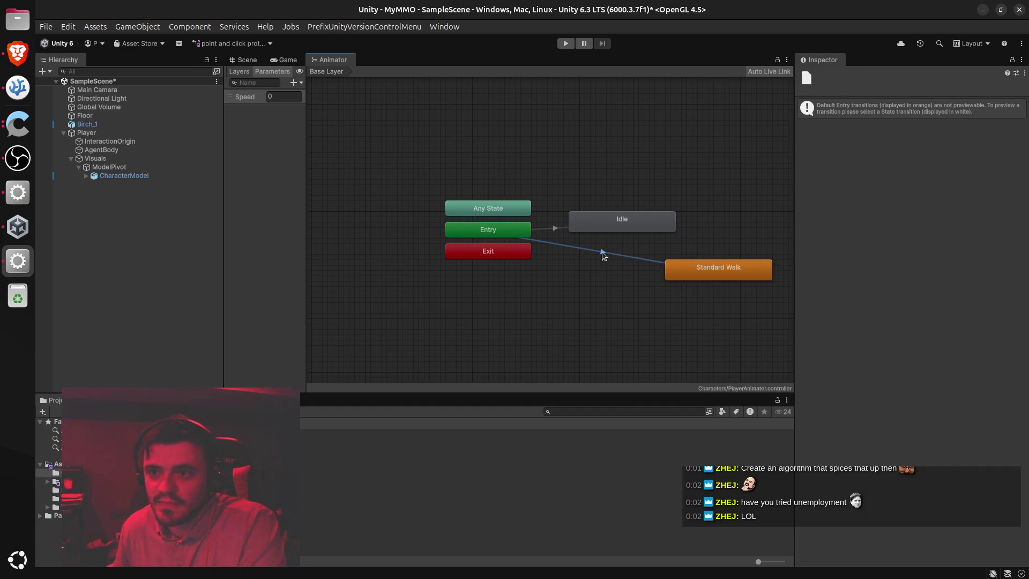
pyautogui.keyDown('ctrl'); pyautogui.click(617, 224); pyautogui.keyUp('ctrl')
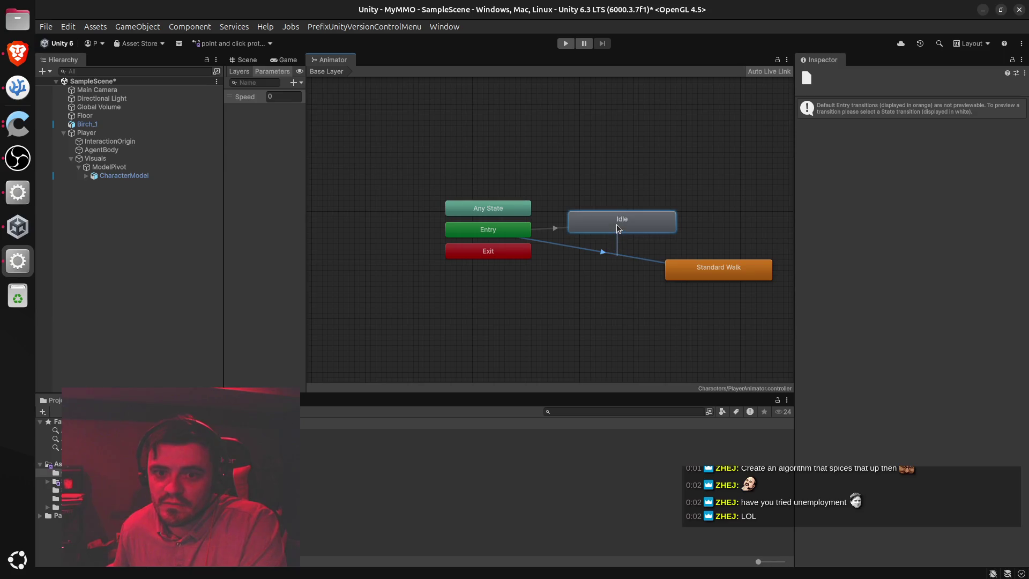
pyautogui.click(600, 251)
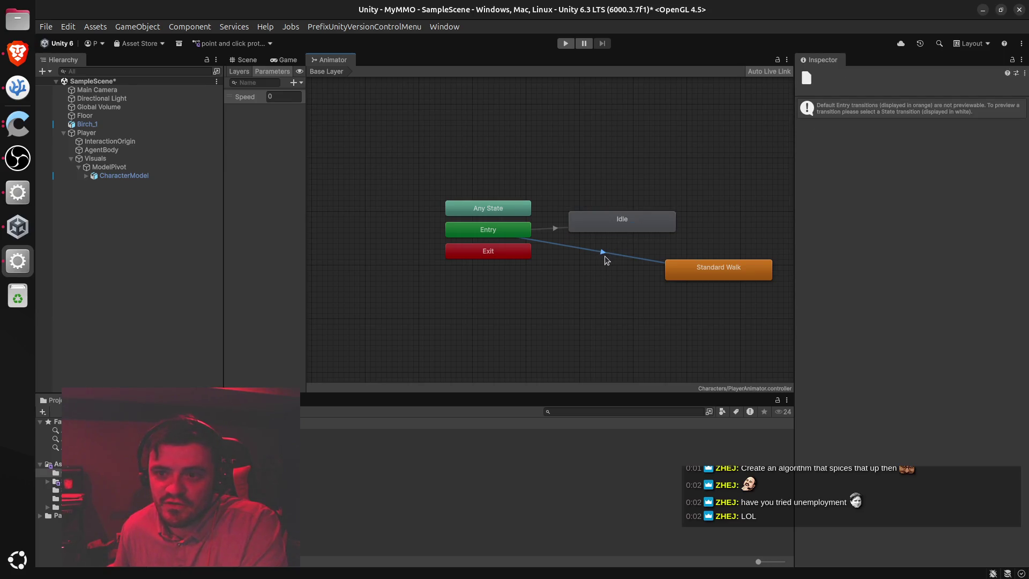
pyautogui.click(698, 266)
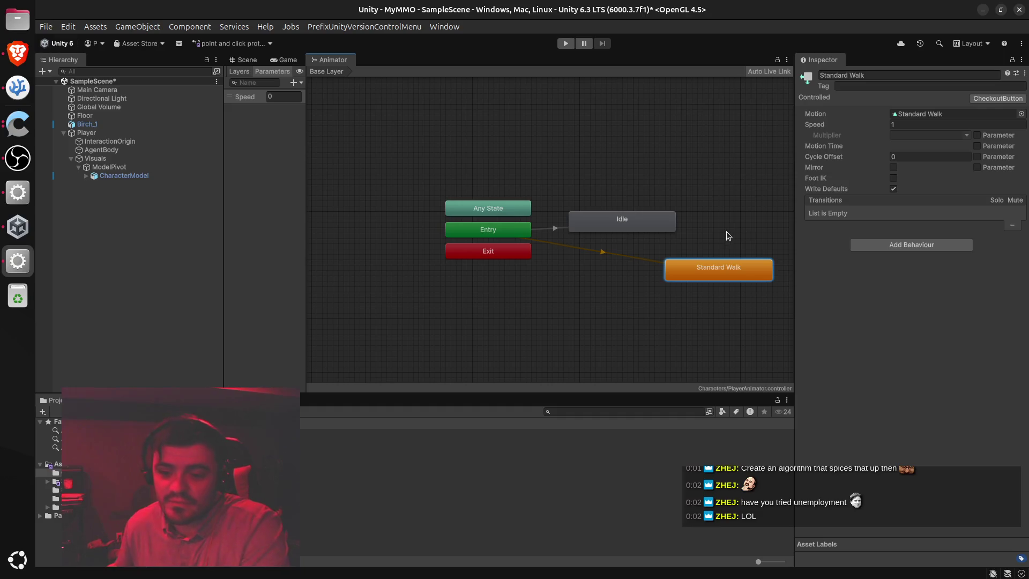
pyautogui.click(609, 252)
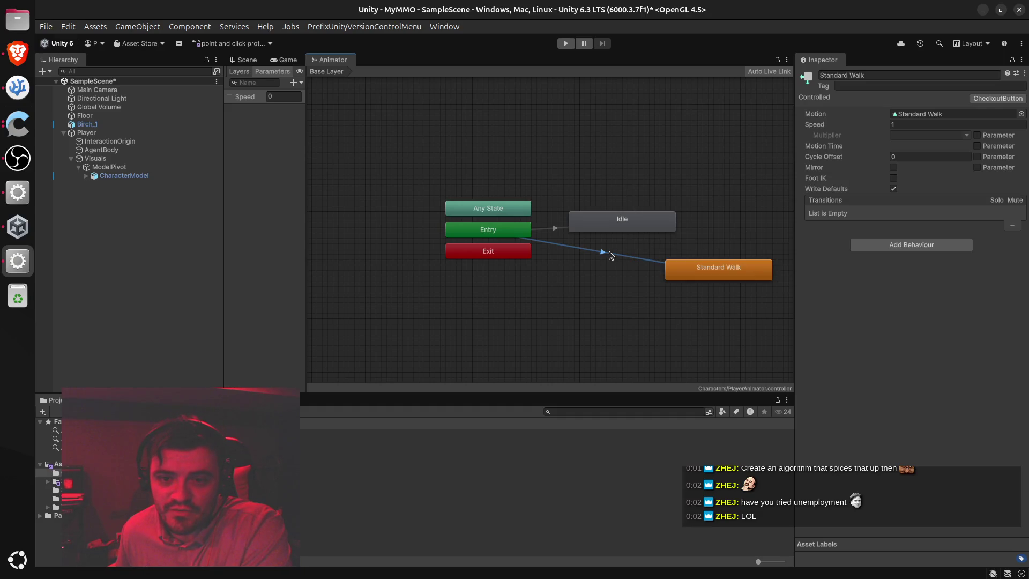
# Duplicate the Standard Walk state, move the copy above the others, and delete the old Idle state
pyautogui.click(635, 220)
pyautogui.click(696, 269)
pyautogui.hotkey('ctrl', 'd')
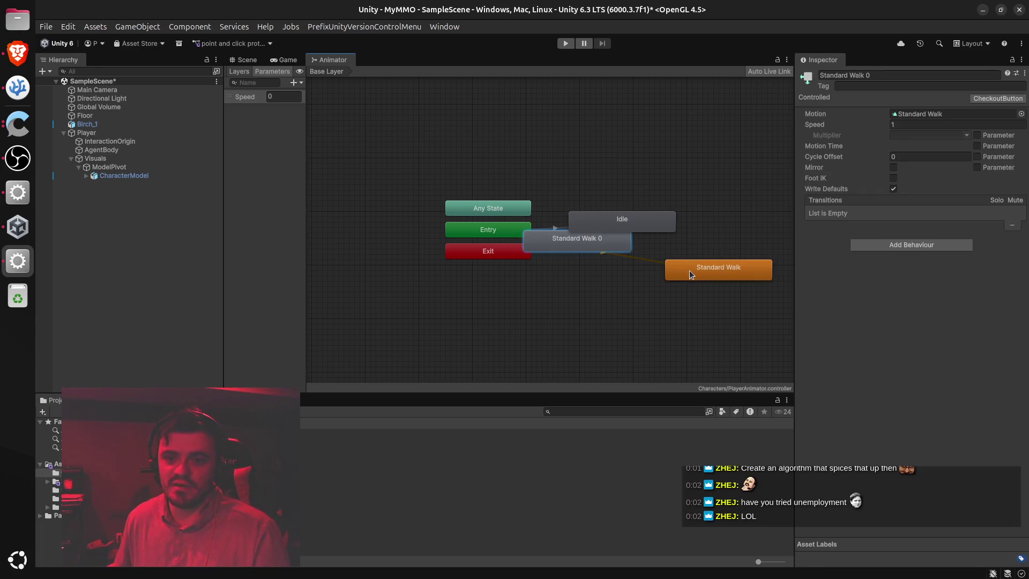
pyautogui.moveTo(587, 244)
pyautogui.mouseDown()
pyautogui.moveTo(688, 216)
pyautogui.moveTo(697, 176)
pyautogui.mouseUp()
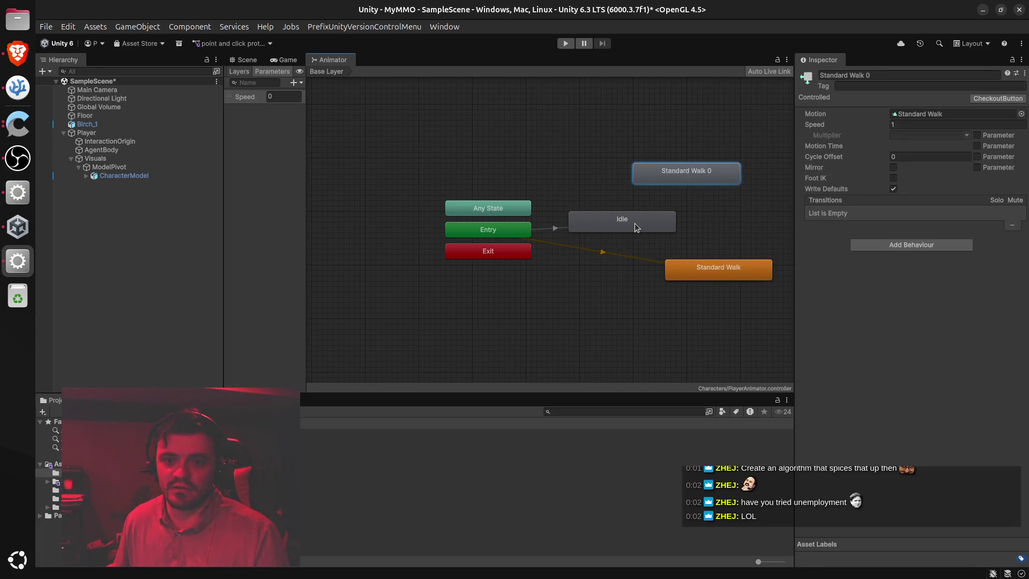
pyautogui.click(635, 223)
pyautogui.press('Delete')
# Rename the orange default state to Idle and the copy from 'Standard Walk 0' to 'Standard Walk'
pyautogui.click(709, 271)
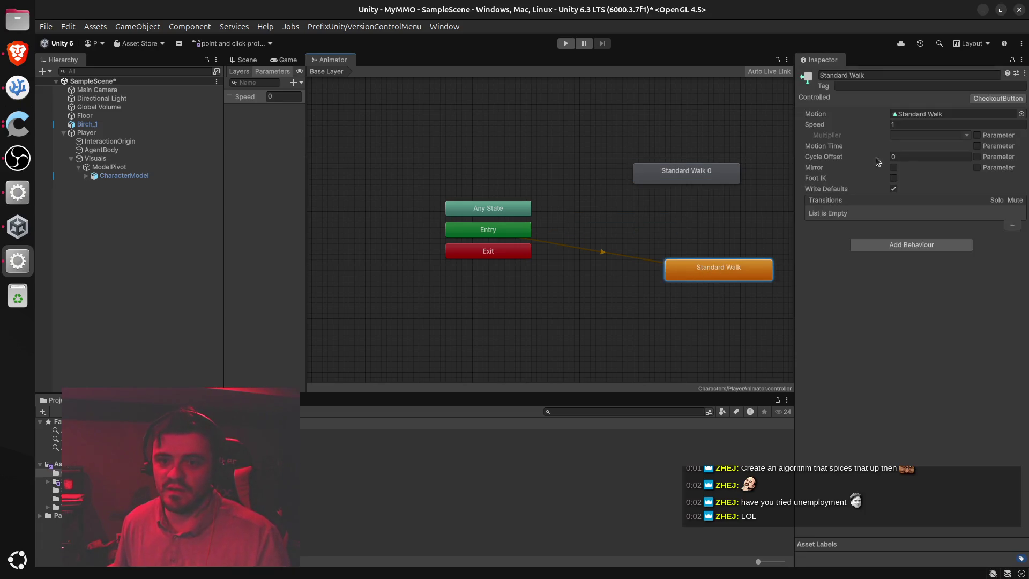
pyautogui.click(885, 75)
pyautogui.write('Idle')
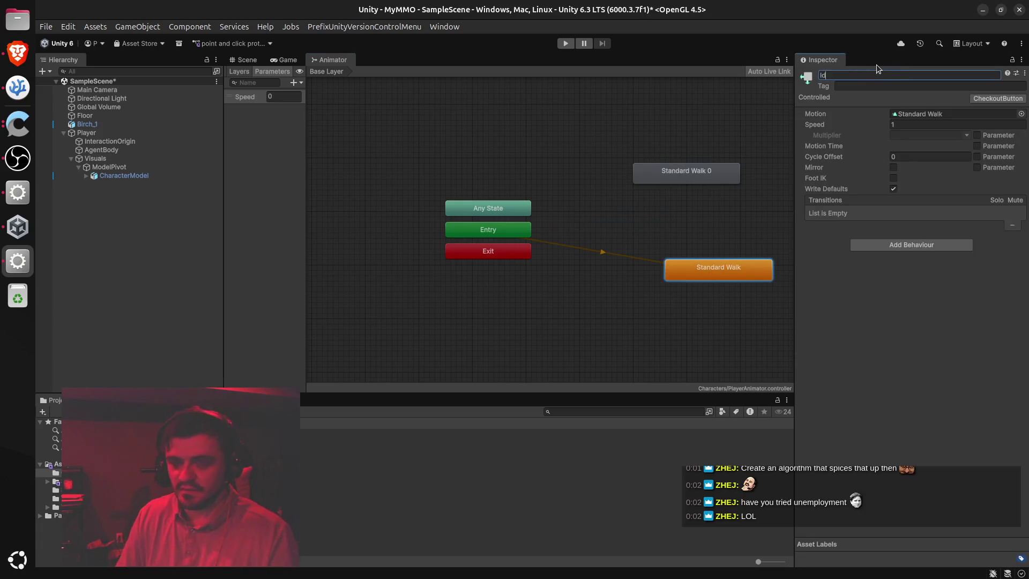
pyautogui.click(715, 164)
pyautogui.click(905, 75)
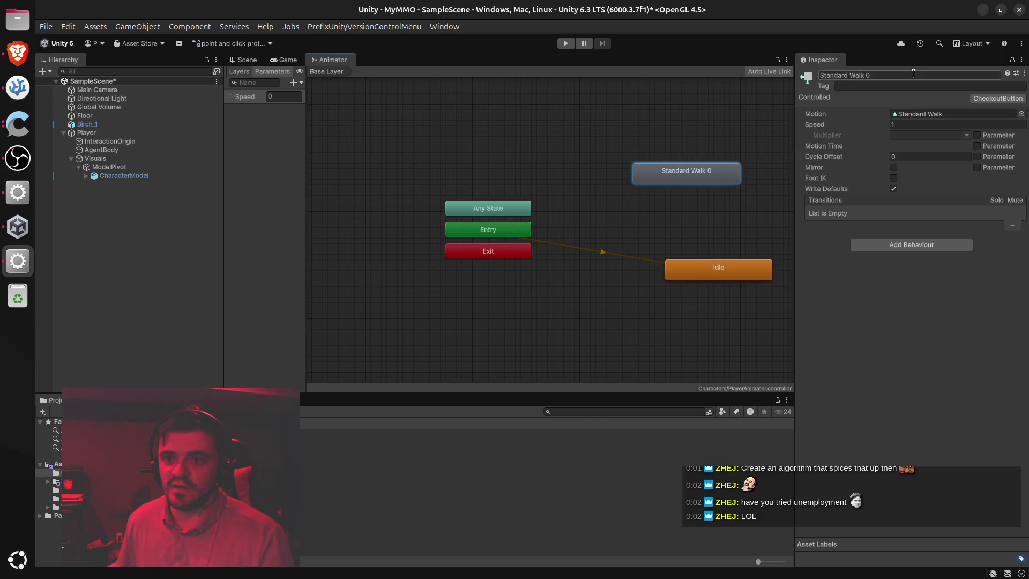
pyautogui.press('End')
pyautogui.press('BackSpace')
pyautogui.press('BackSpace')
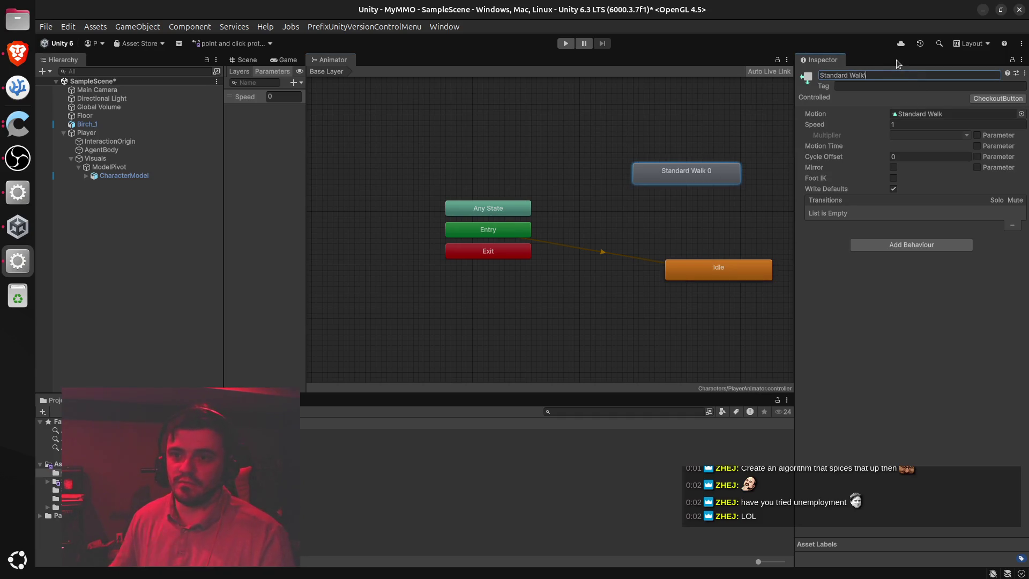
pyautogui.press('Return')
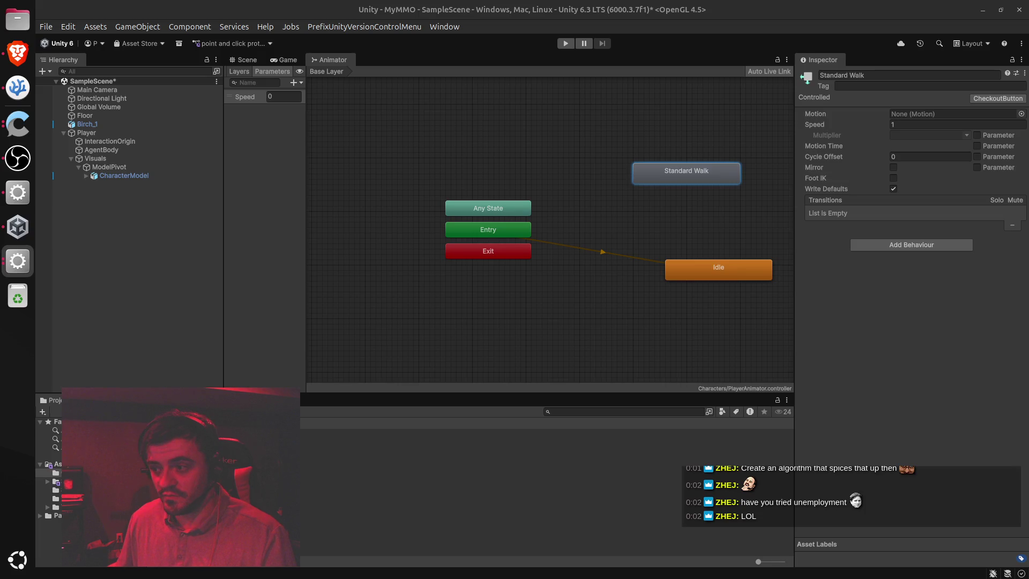
pyautogui.hotkey('alt', 'Tab')
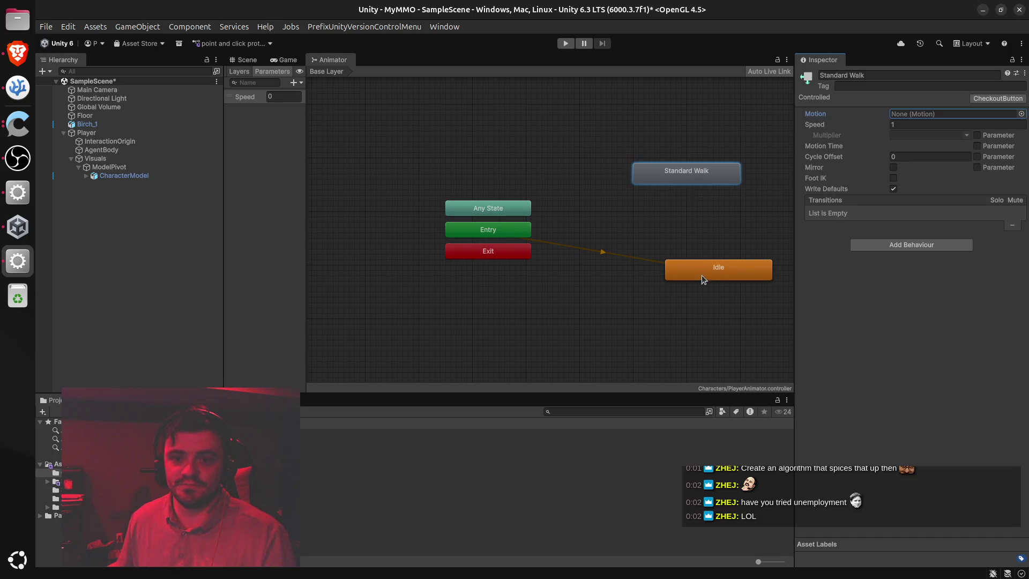
# Place Idle beside Standard Walk and make a transition from Idle to Standard Walk
pyautogui.moveTo(693, 264); pyautogui.dragTo(575, 228)
pyautogui.moveTo(690, 171); pyautogui.dragTo(704, 229)
pyautogui.rightClick(619, 232)
pyautogui.click(659, 249)
pyautogui.click(686, 232)
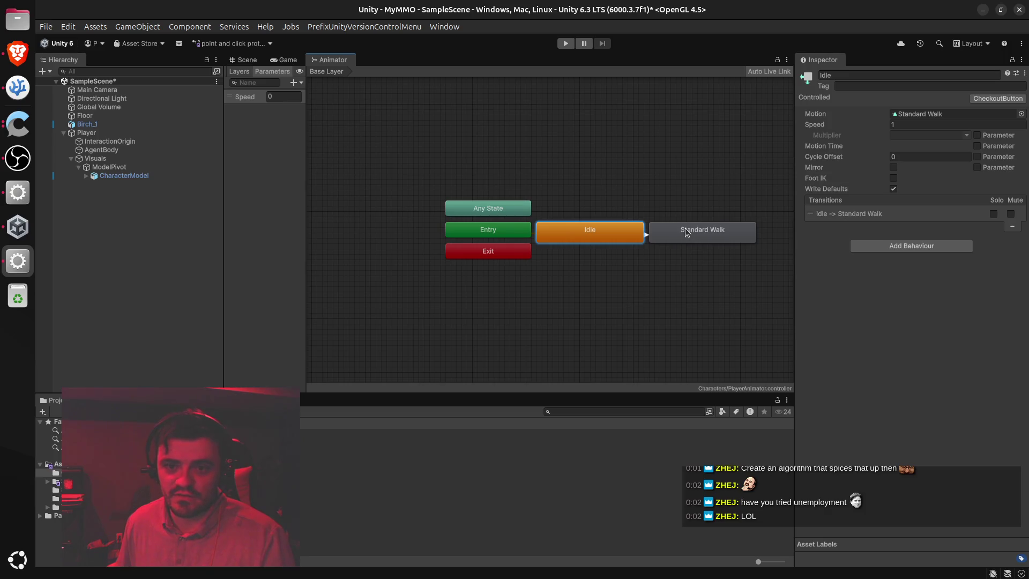
# Add a Speed Greater 0.1 condition to the transition and move Standard Walk further right
pyautogui.click(809, 214)
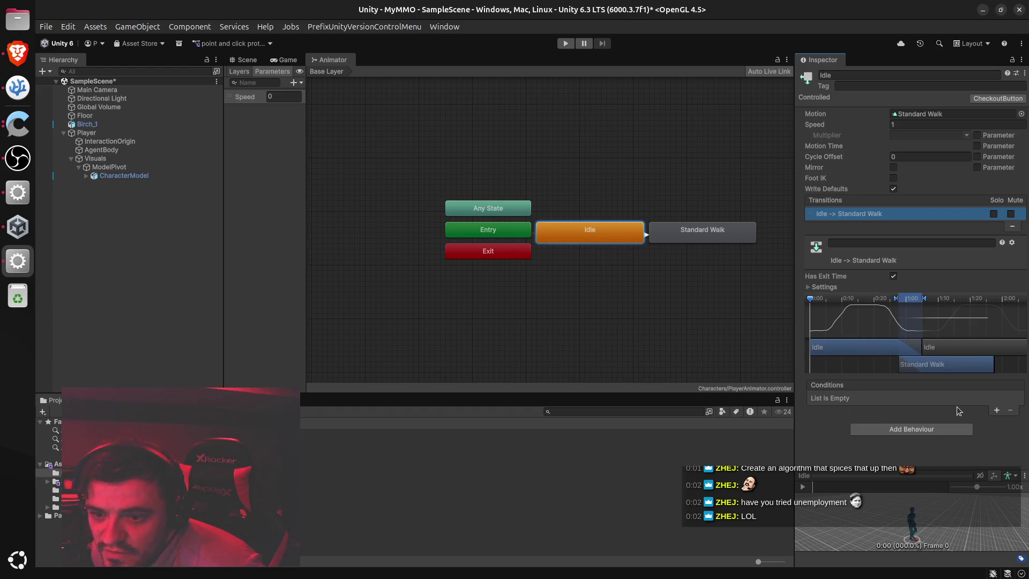
pyautogui.click(996, 410)
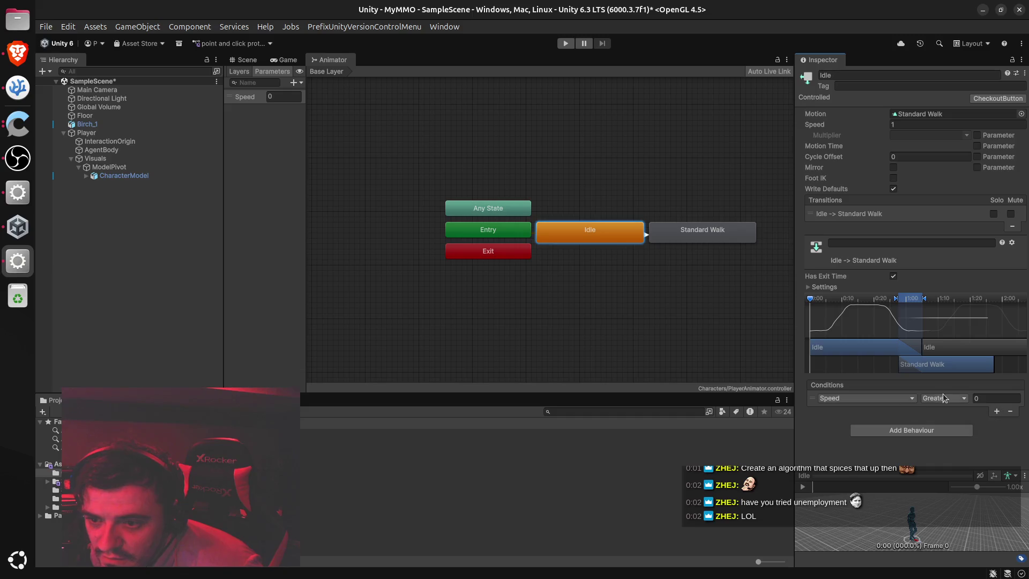
pyautogui.click(977, 398)
pyautogui.write('0.1')
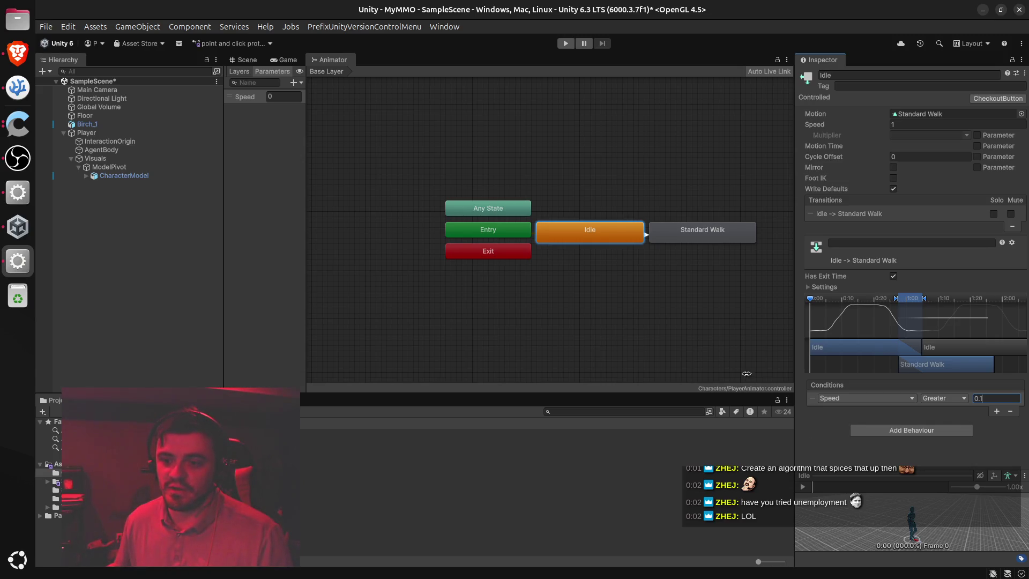
pyautogui.click(671, 329)
pyautogui.click(639, 236)
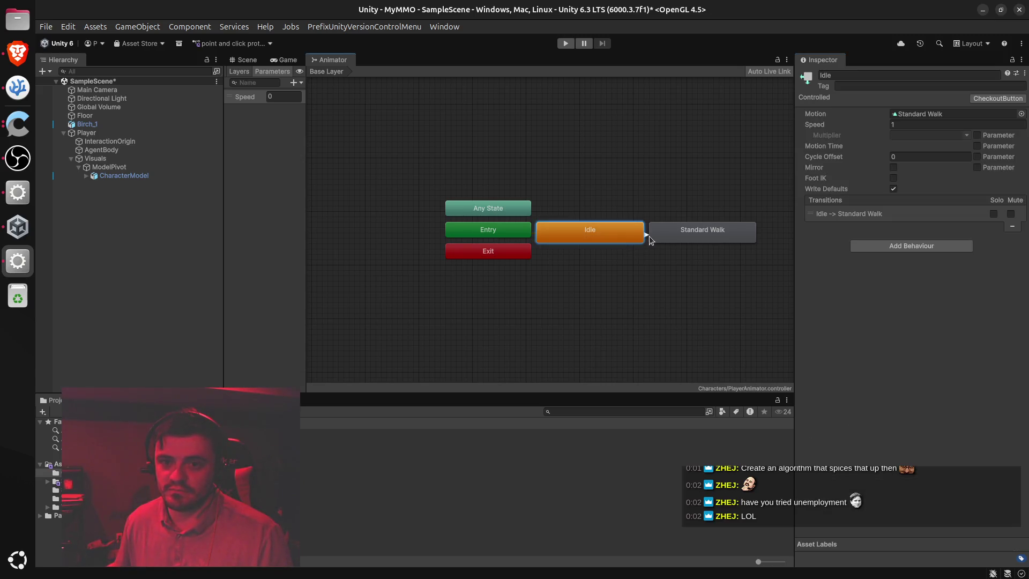
pyautogui.moveTo(665, 238); pyautogui.dragTo(703, 238)
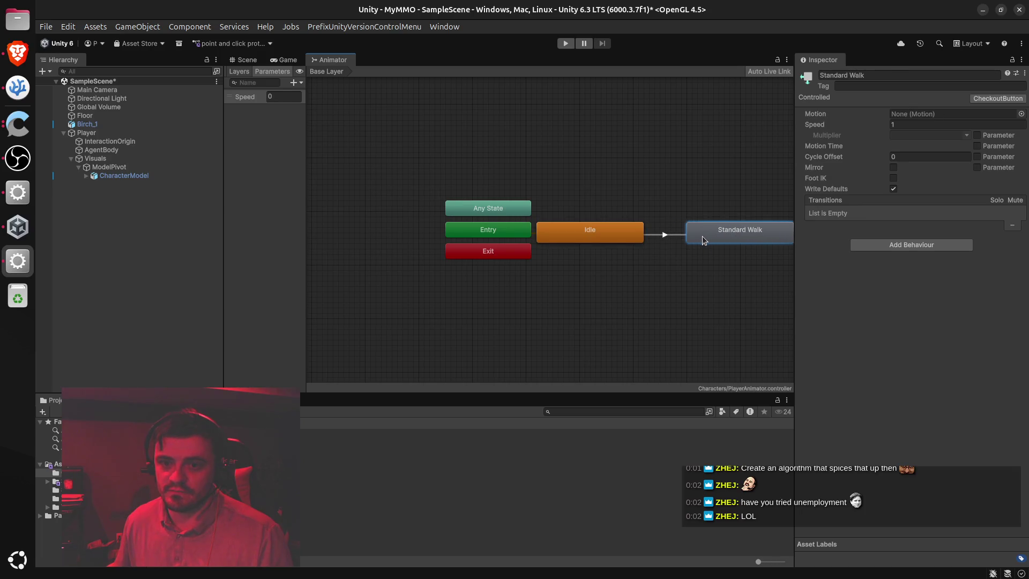
# Move Any State, Entry, Exit, Idle and Standard Walk into a tidy layout
pyautogui.moveTo(429, 188); pyautogui.dragTo(497, 275)
pyautogui.moveTo(477, 238)
pyautogui.mouseDown()
pyautogui.moveTo(447, 180)
pyautogui.moveTo(456, 185)
pyautogui.moveTo(452, 277)
pyautogui.mouseUp()
pyautogui.click(449, 190)
pyautogui.moveTo(465, 183); pyautogui.dragTo(474, 219)
pyautogui.moveTo(596, 227); pyautogui.dragTo(586, 215)
pyautogui.click(486, 219)
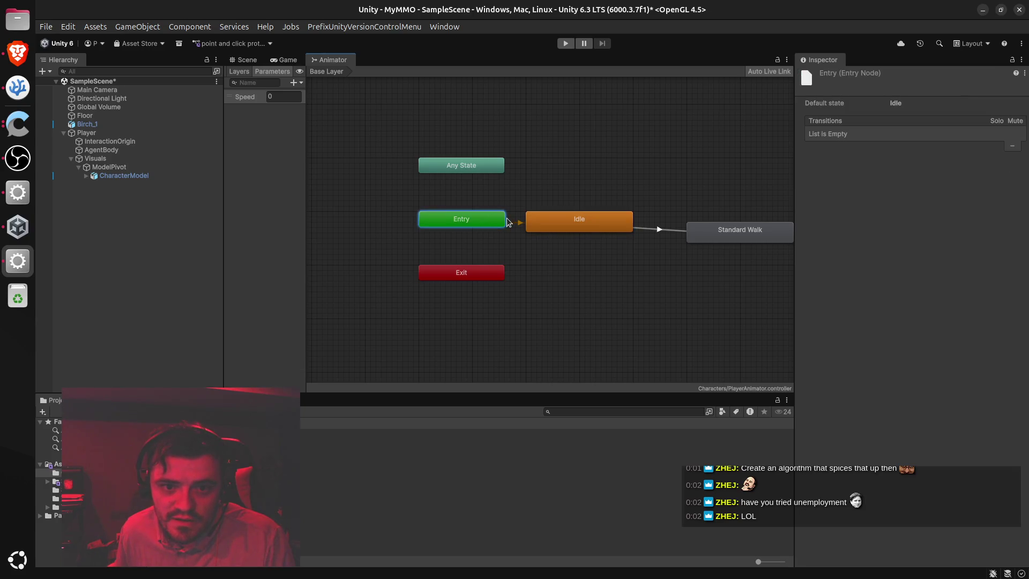
pyautogui.moveTo(736, 230); pyautogui.dragTo(739, 224)
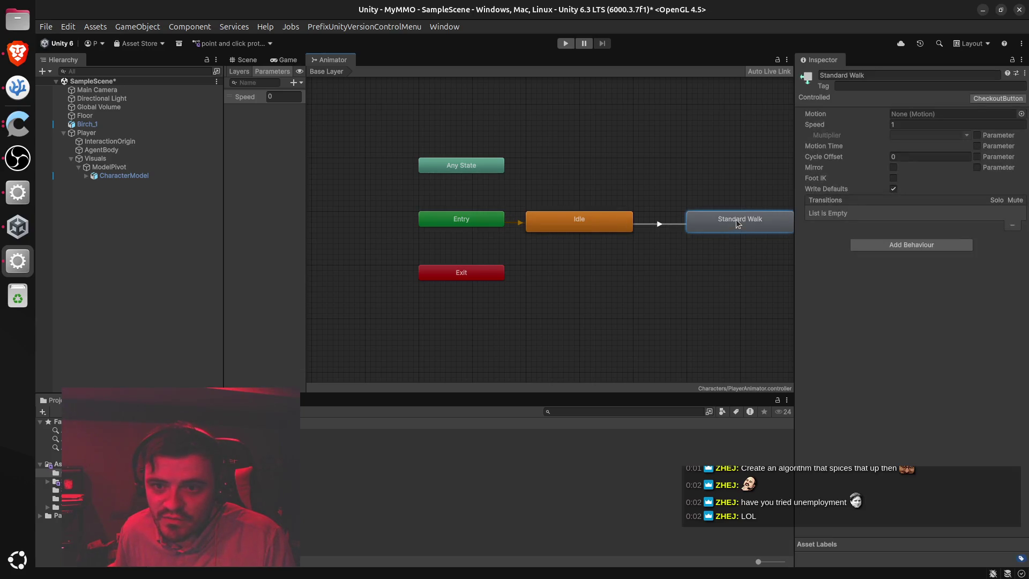
# Select the Idle → Standard Walk transition, save the scene with Ctrl+S, and start the check-in
pyautogui.click(659, 224)
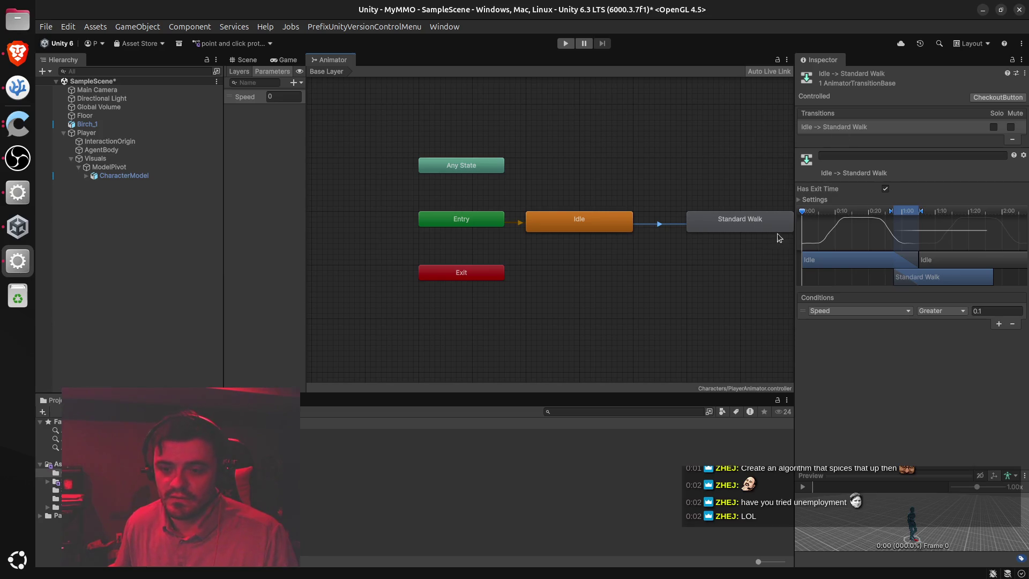
pyautogui.click(873, 96)
pyautogui.hotkey('ctrl', 's')
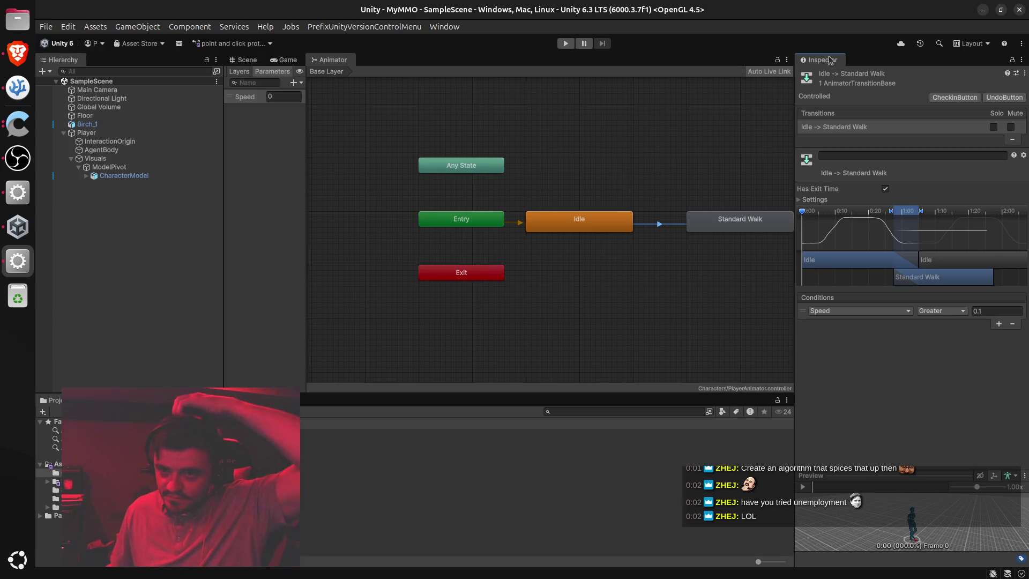
pyautogui.click(952, 98)
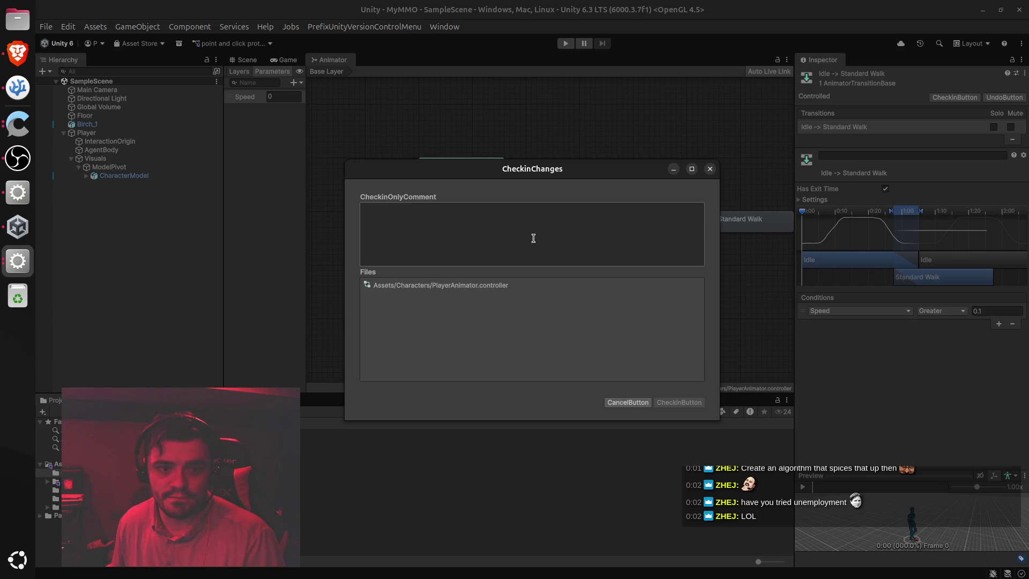
# Check in PlayerAnimator.controller with the comment 'update to have idle to walk transition'
pyautogui.click(429, 250)
pyautogui.write('update to have idle to walk')
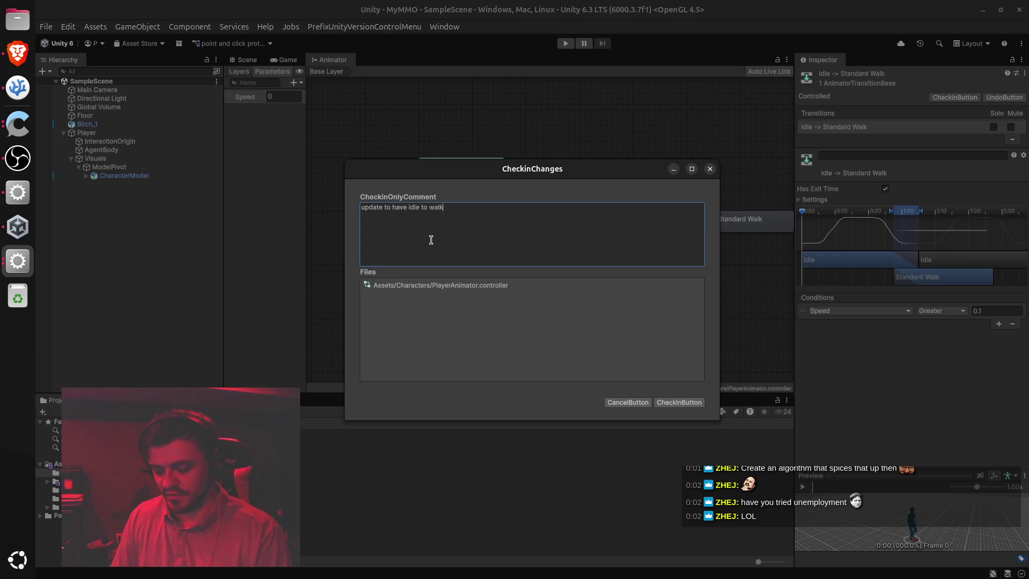
pyautogui.write('sitions')
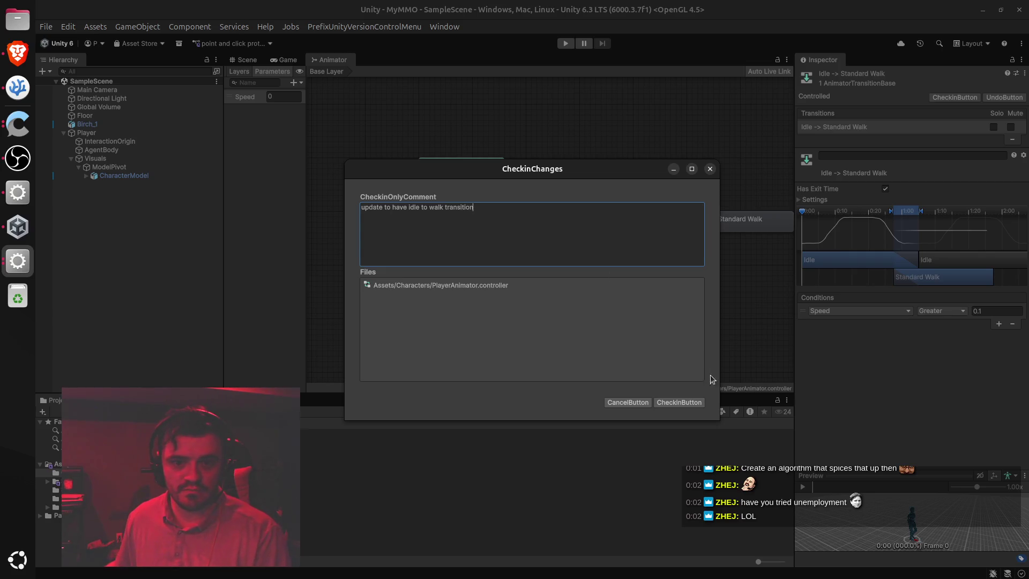
pyautogui.click(675, 403)
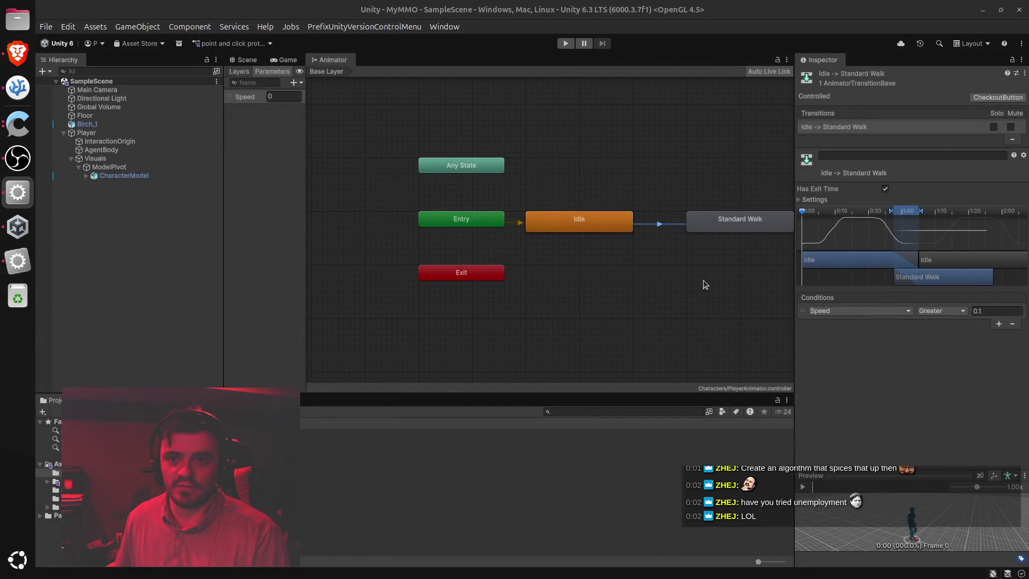
# Play the game from the Game view, walk the character to five clicked spots, then stop
pyautogui.click(248, 60)
pyautogui.click(286, 59)
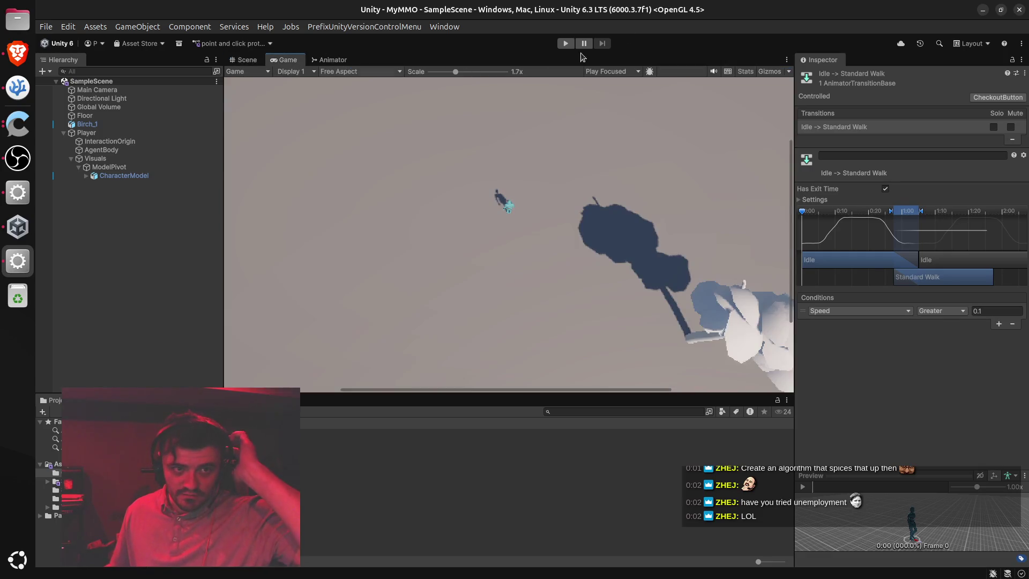
pyautogui.click(565, 44)
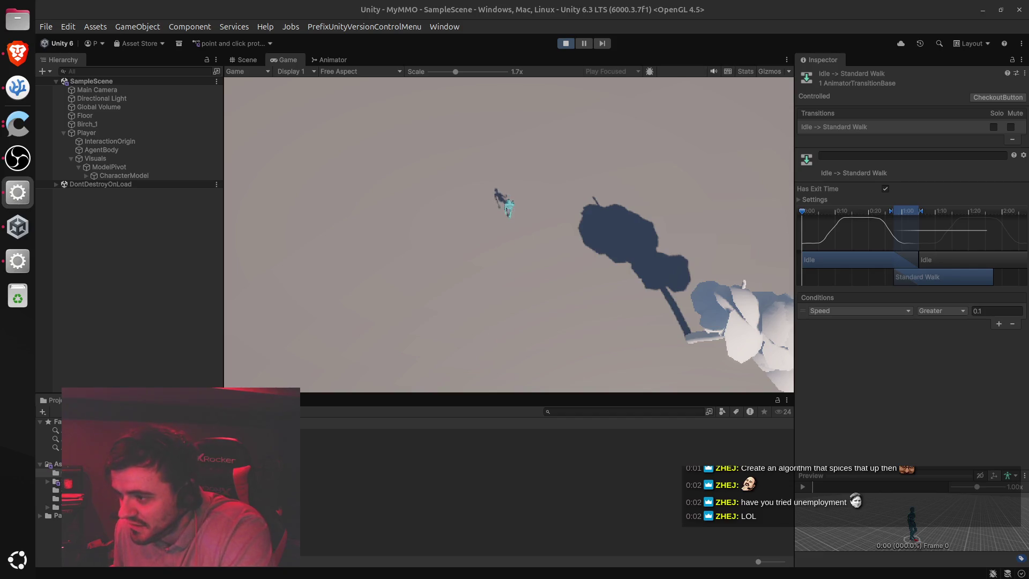
pyautogui.click(424, 257)
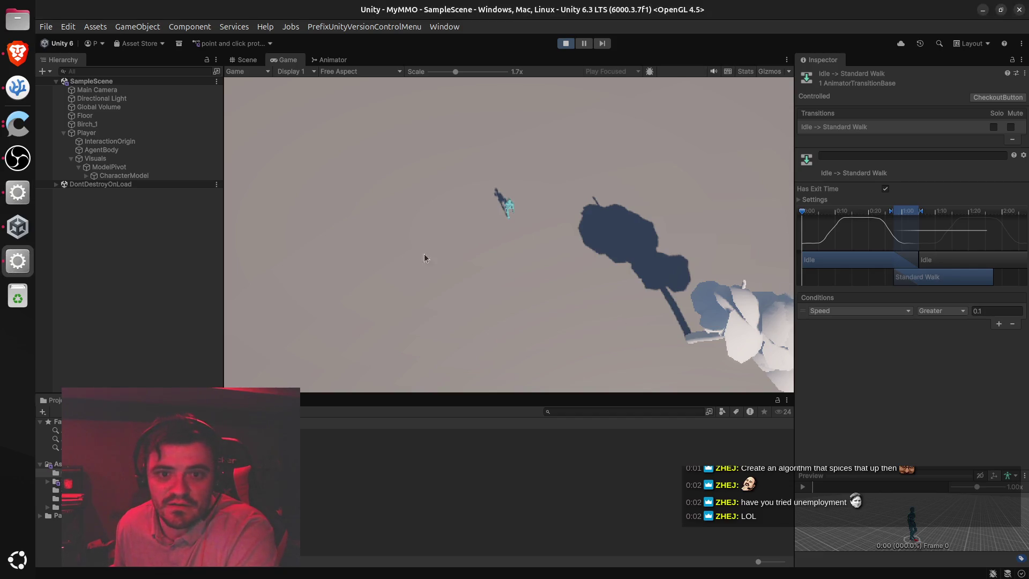
pyautogui.click(351, 276)
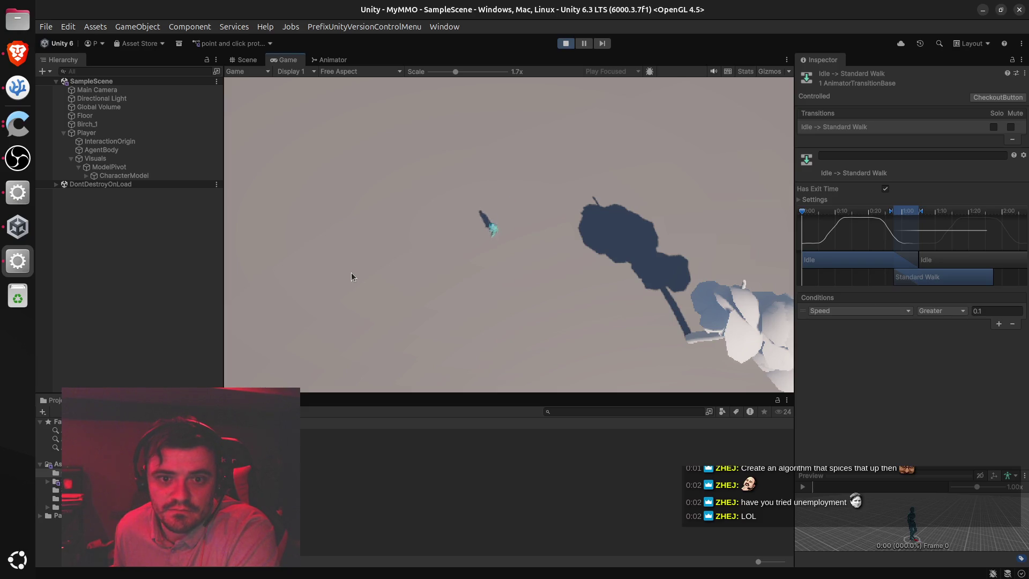
pyautogui.click(382, 178)
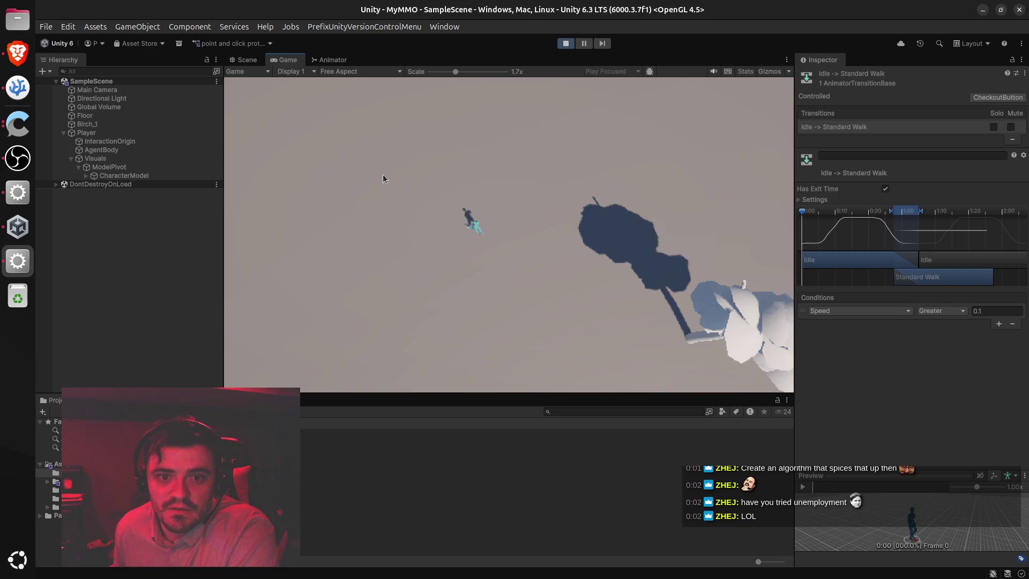
pyautogui.click(594, 218)
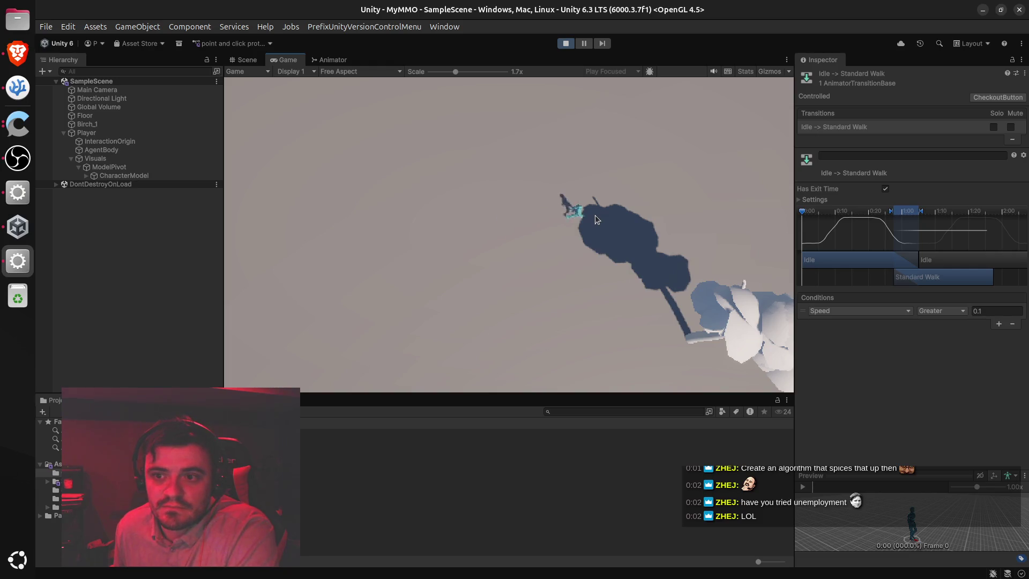
pyautogui.click(507, 342)
pyautogui.click(417, 158)
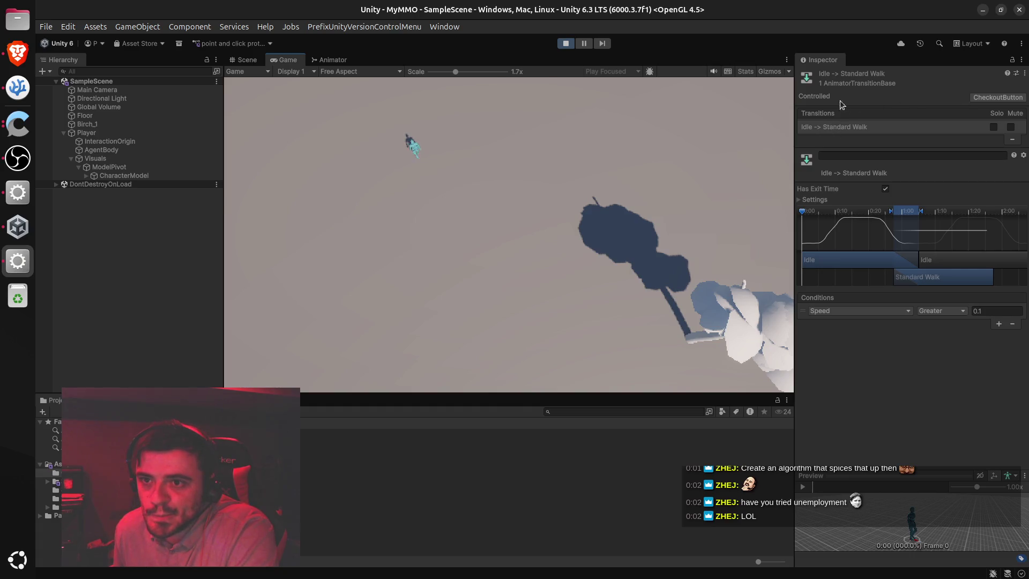
pyautogui.click(565, 43)
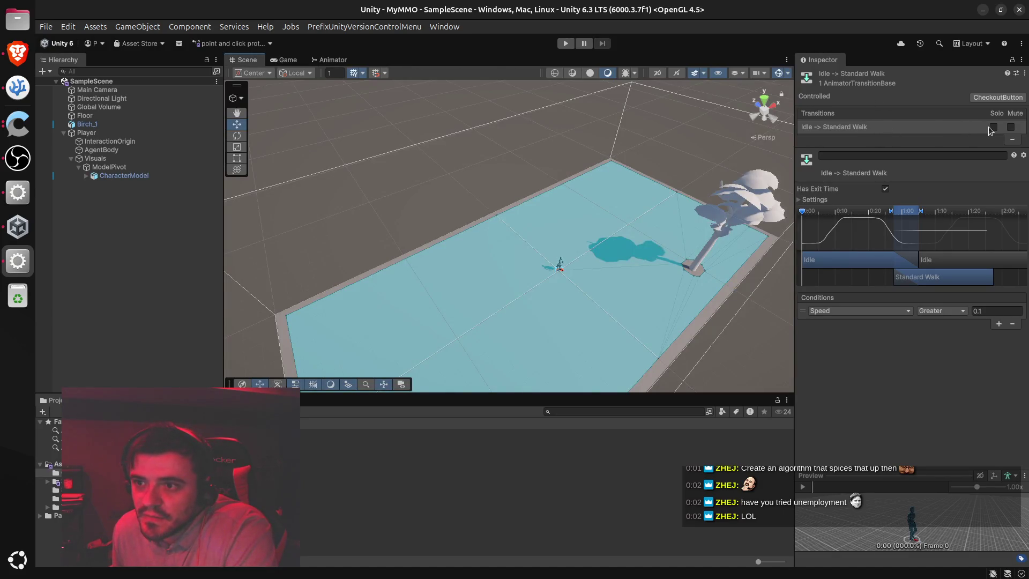
# Turn off Has Exit Time on the Idle → Standard Walk transition, following the ChatGPT instructions
pyautogui.click(844, 128)
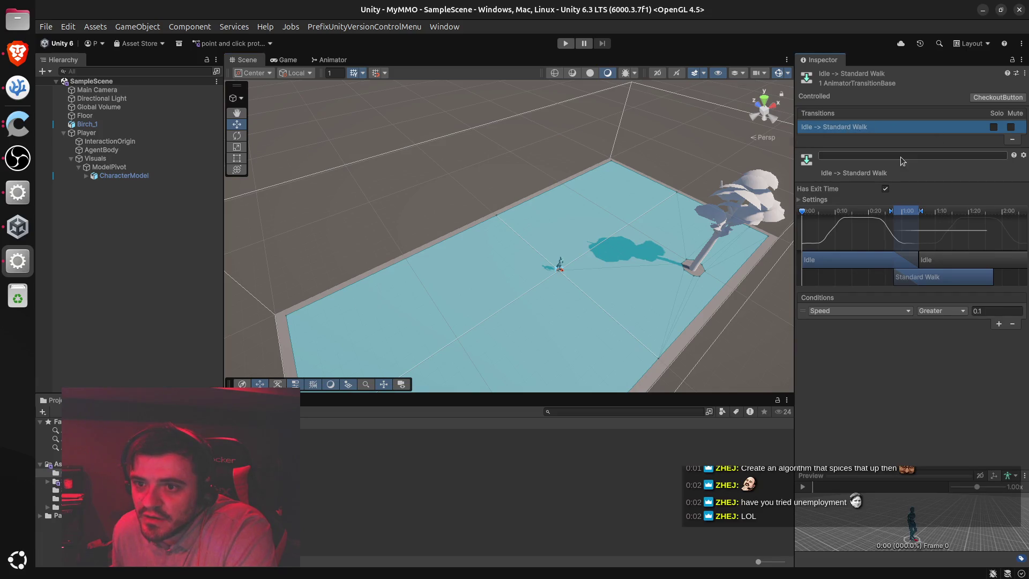
pyautogui.click(800, 200)
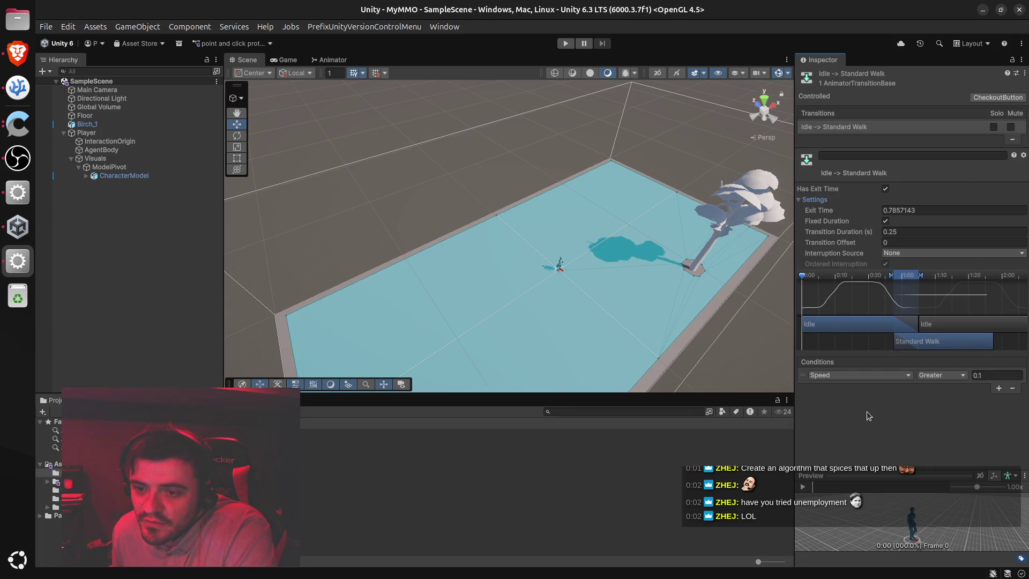
pyautogui.click(902, 374)
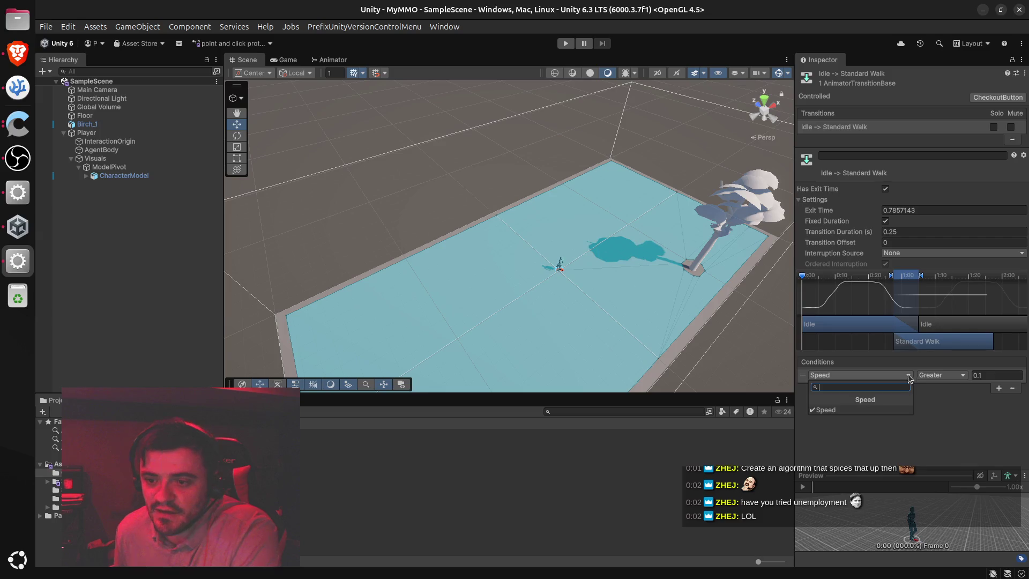
pyautogui.click(18, 52)
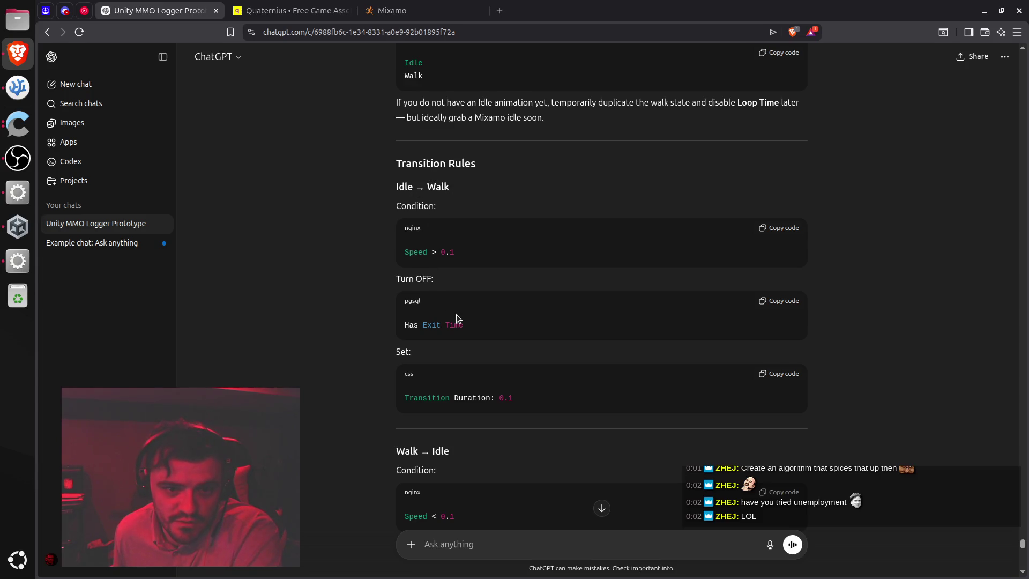
pyautogui.scroll(-2, 456, 314)
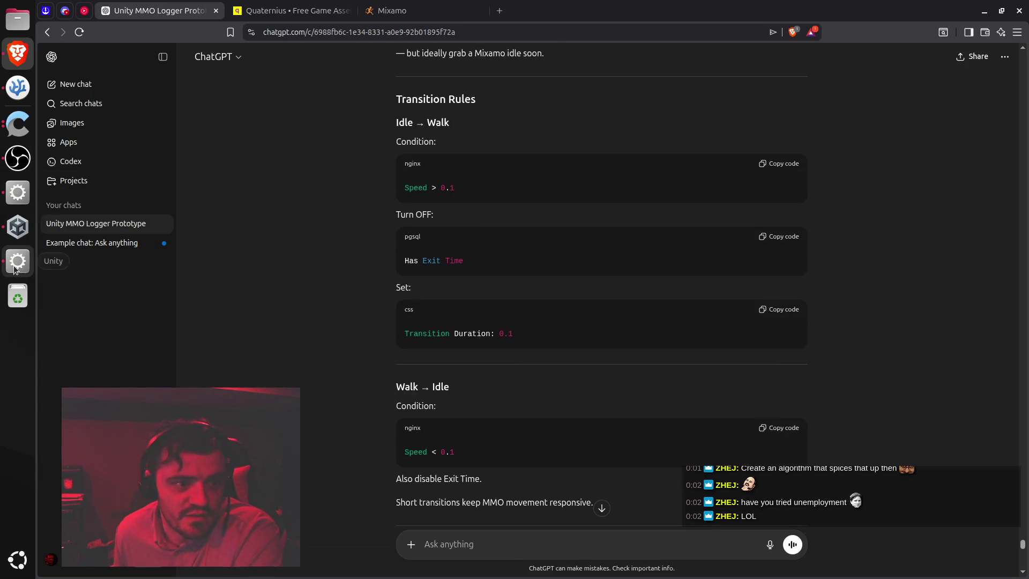
pyautogui.click(17, 260)
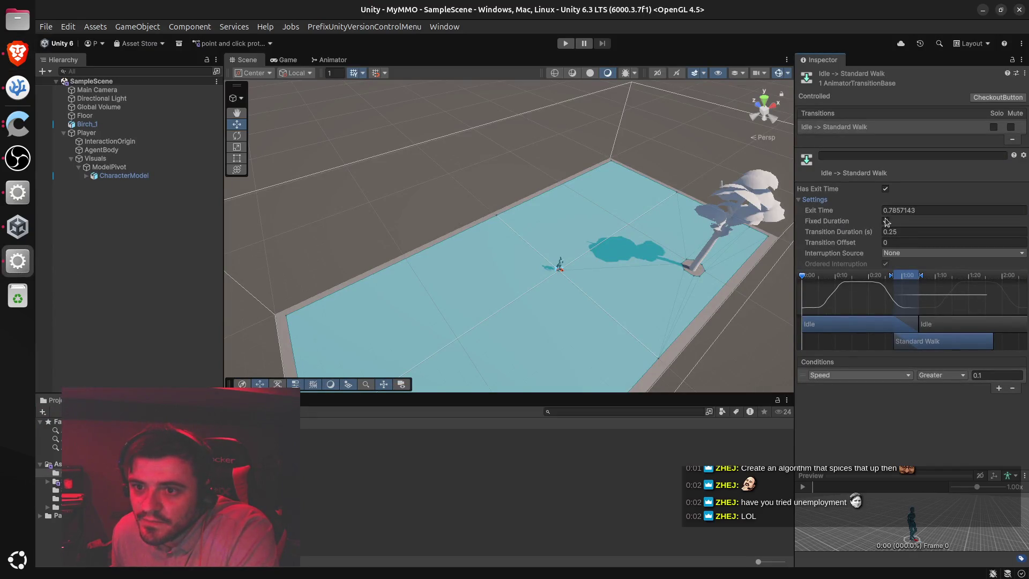
pyautogui.click(886, 190)
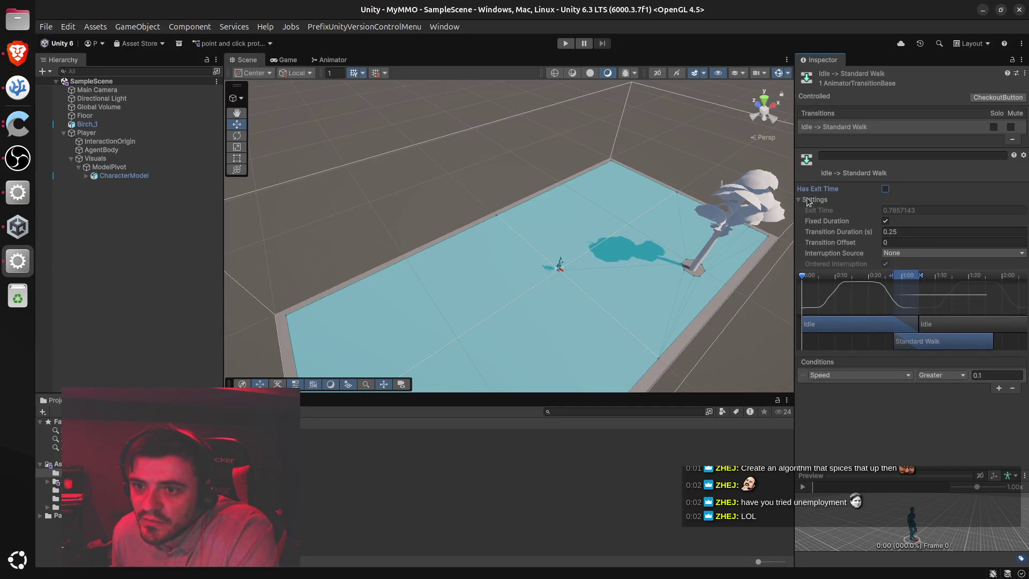
pyautogui.click(19, 54)
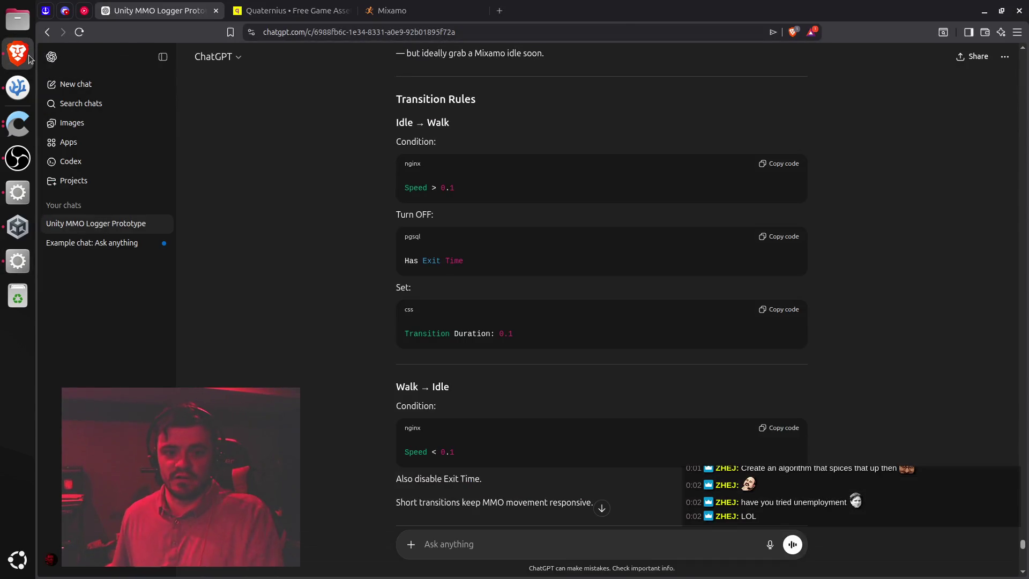
pyautogui.hotkey('alt', 'Tab')
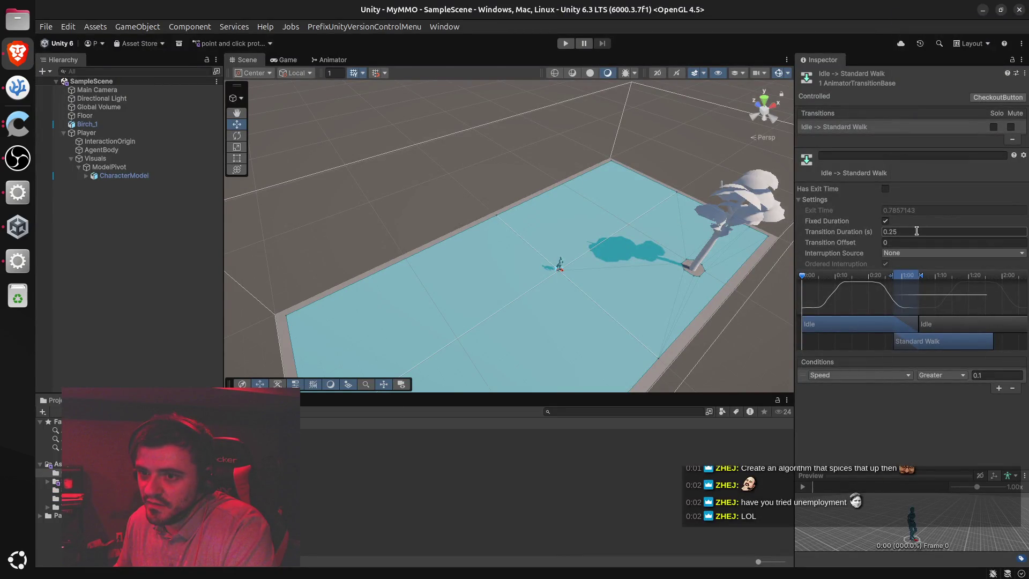
# Set the transition's Transition Duration to 0.1 and return to the Animator graph
pyautogui.click(916, 230)
pyautogui.write('0.1')
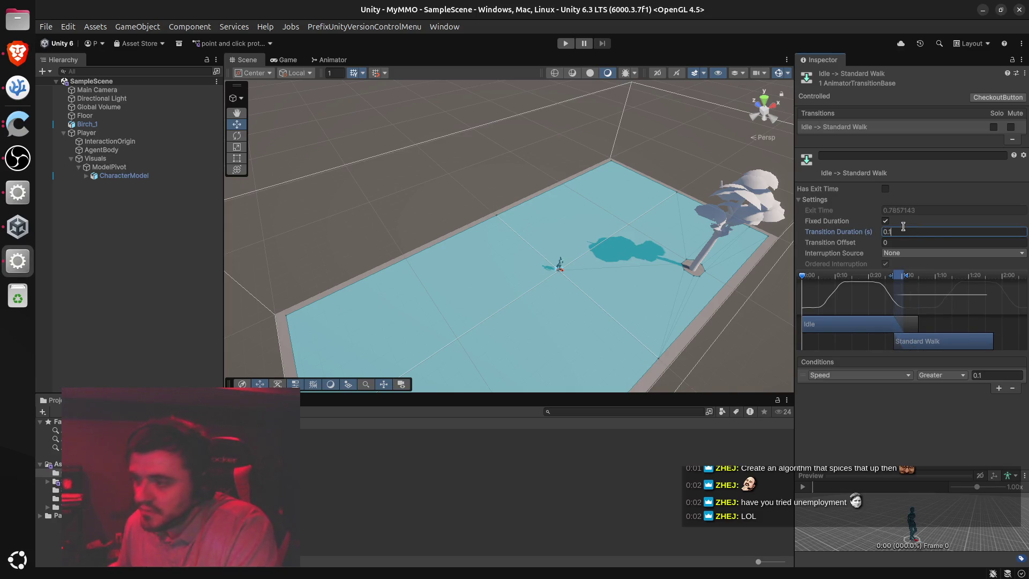
pyautogui.hotkey('alt', 'Tab')
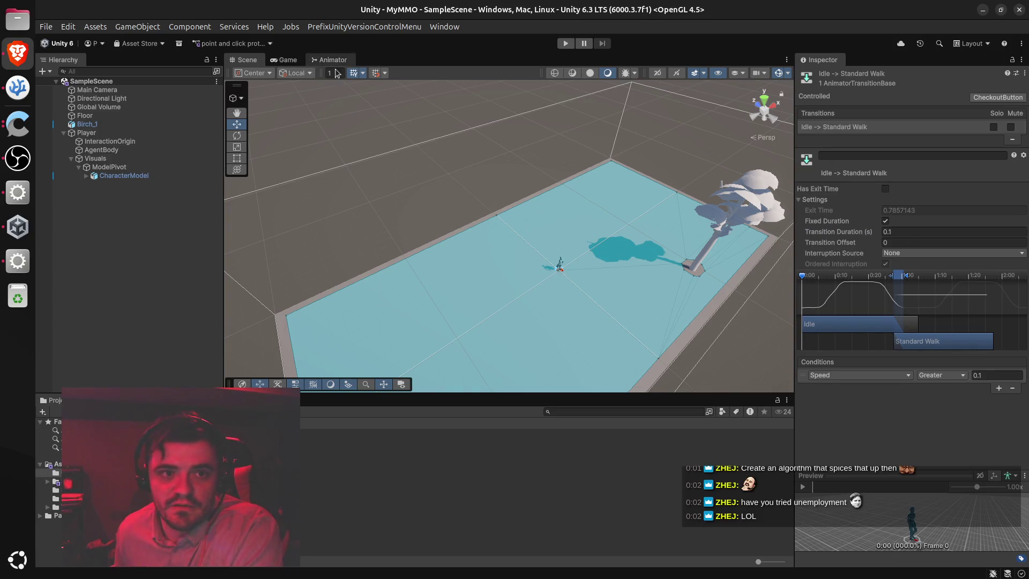
pyautogui.click(18, 260)
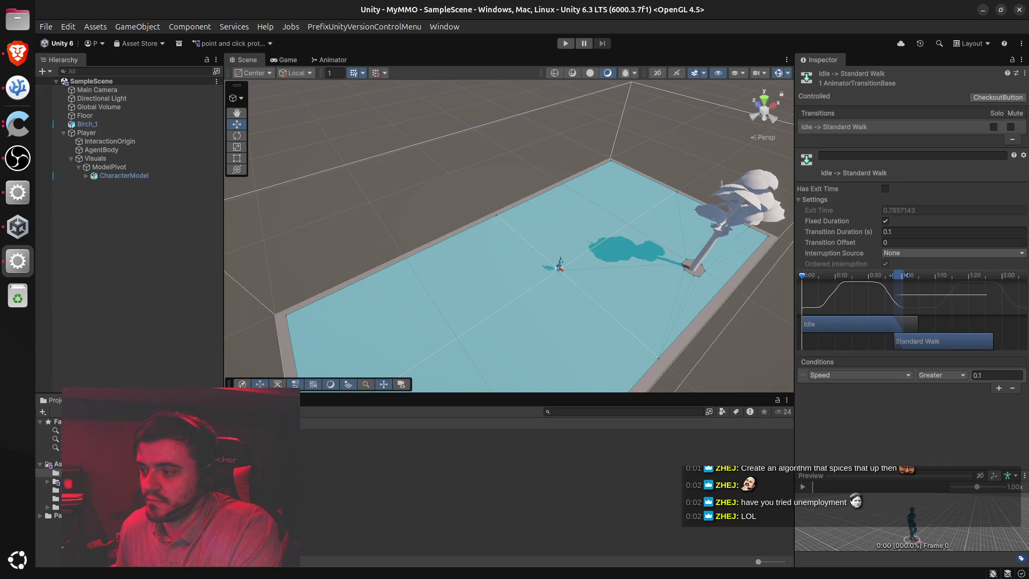
pyautogui.click(330, 60)
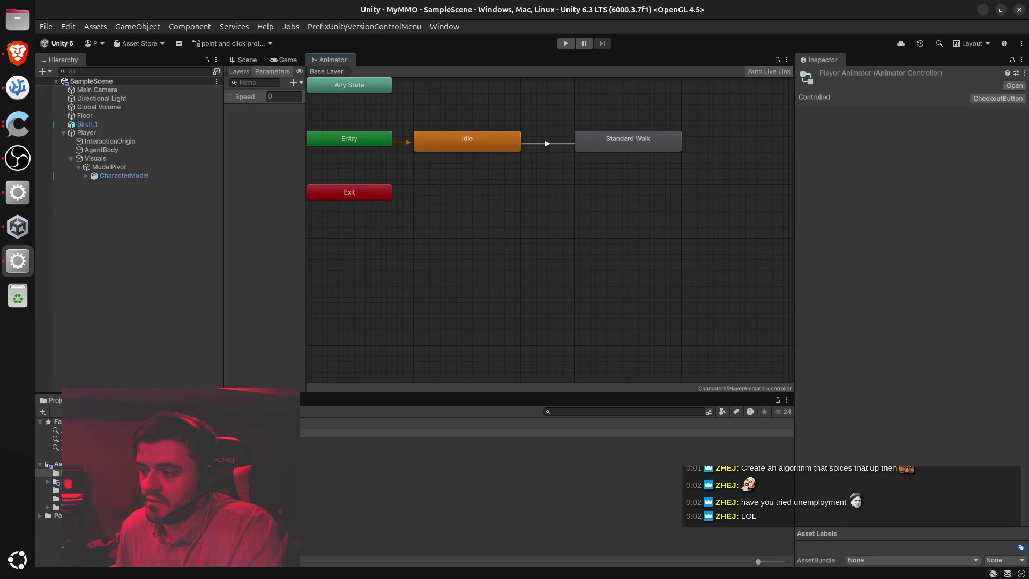
# Make a transition from Standard Walk back to Idle and select it
pyautogui.click(626, 143)
pyautogui.rightClick(627, 141)
pyautogui.click(665, 145)
pyautogui.click(499, 150)
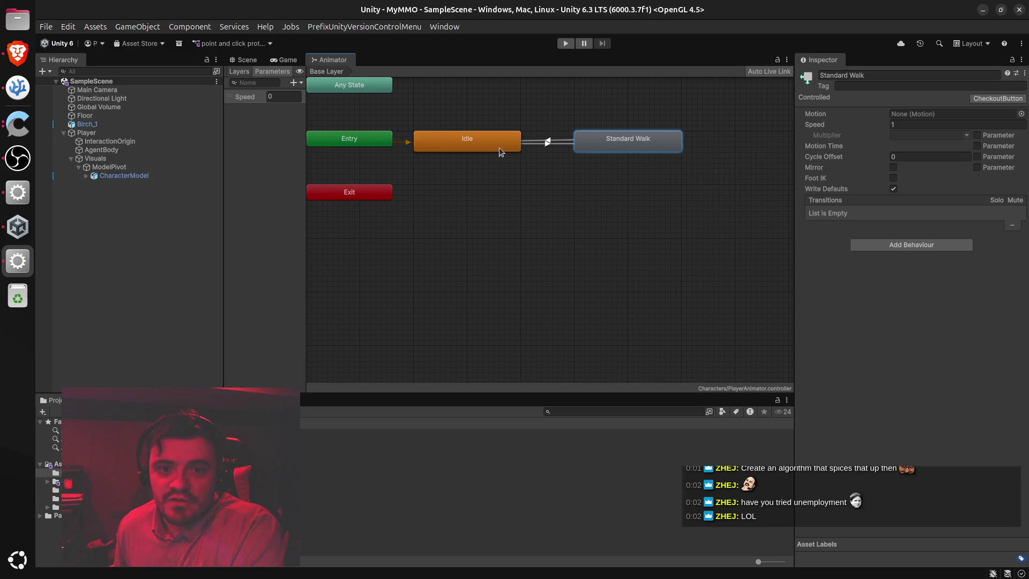
pyautogui.click(548, 139)
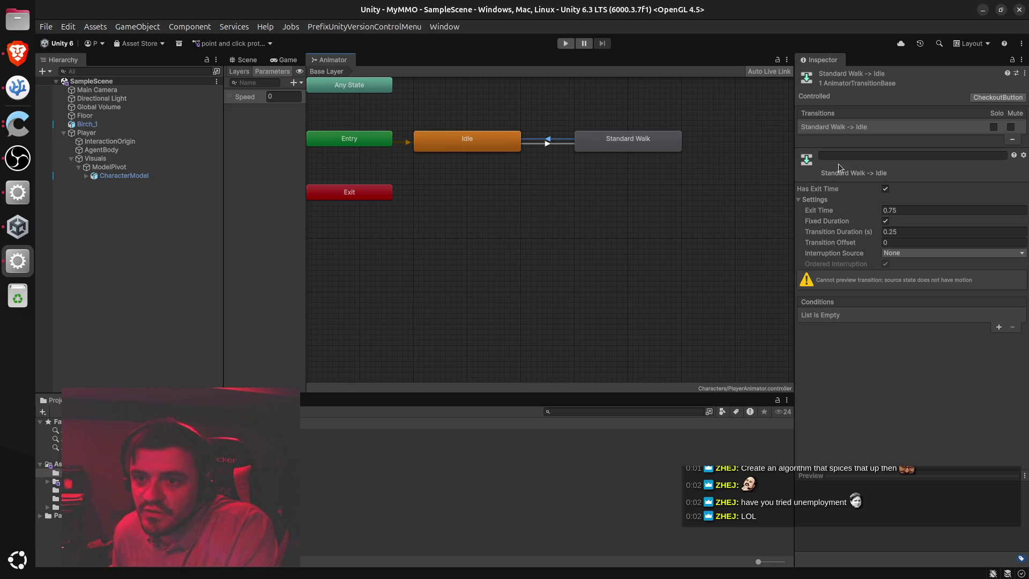
# Give the Standard Walk → Idle transition a Speed Less 0.1 condition and 0.1 s duration
pyautogui.click(997, 328)
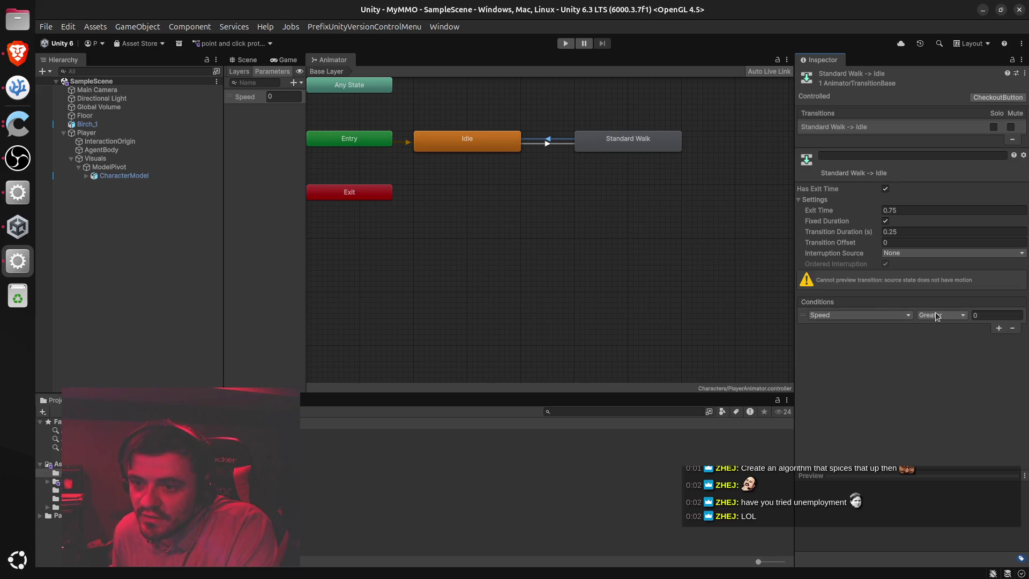
pyautogui.click(944, 316)
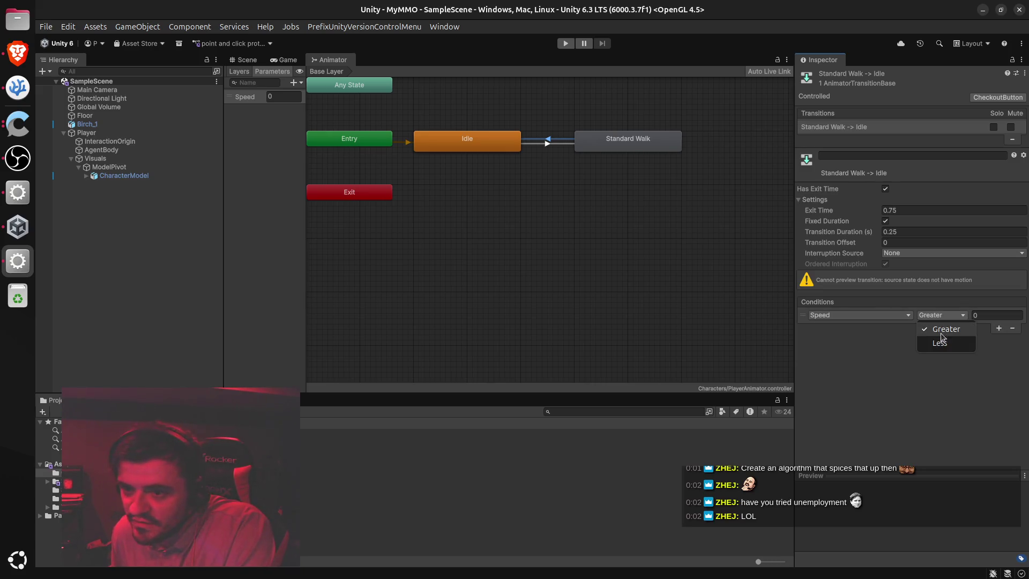
pyautogui.click(967, 328)
pyautogui.click(968, 313)
pyautogui.write('.1')
pyautogui.press('Return')
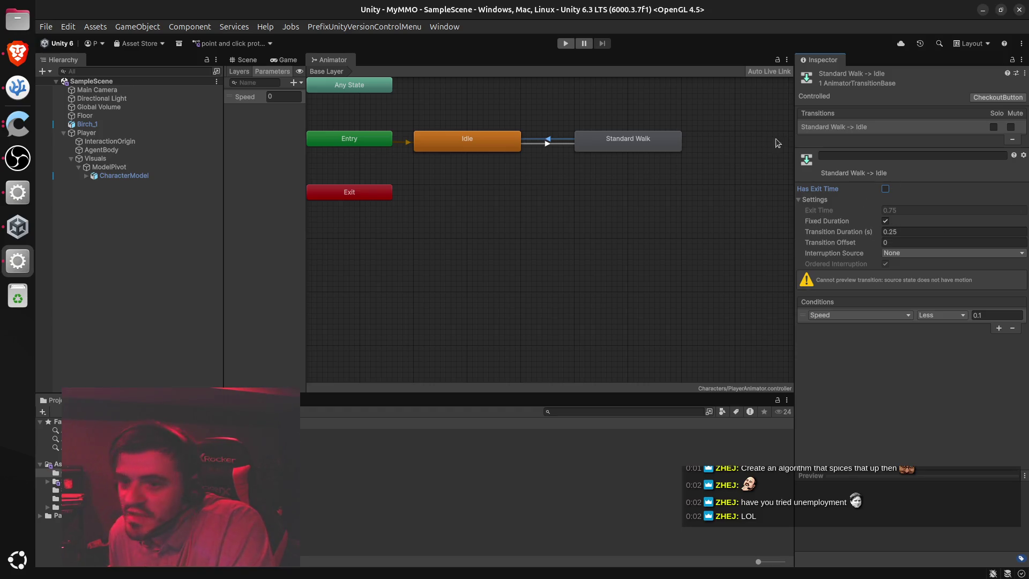
pyautogui.click(916, 232)
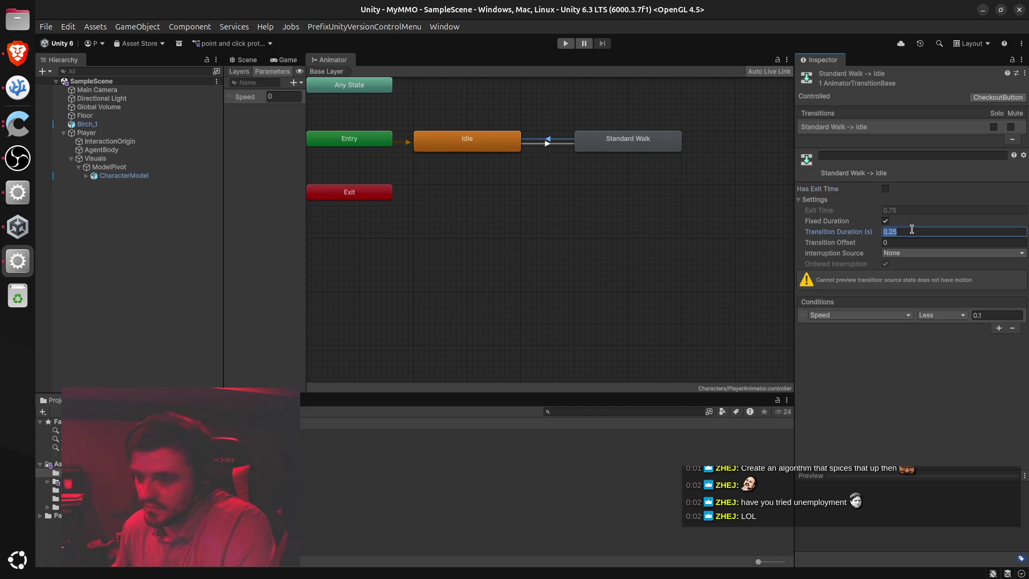
pyautogui.write('0.1')
pyautogui.click(691, 240)
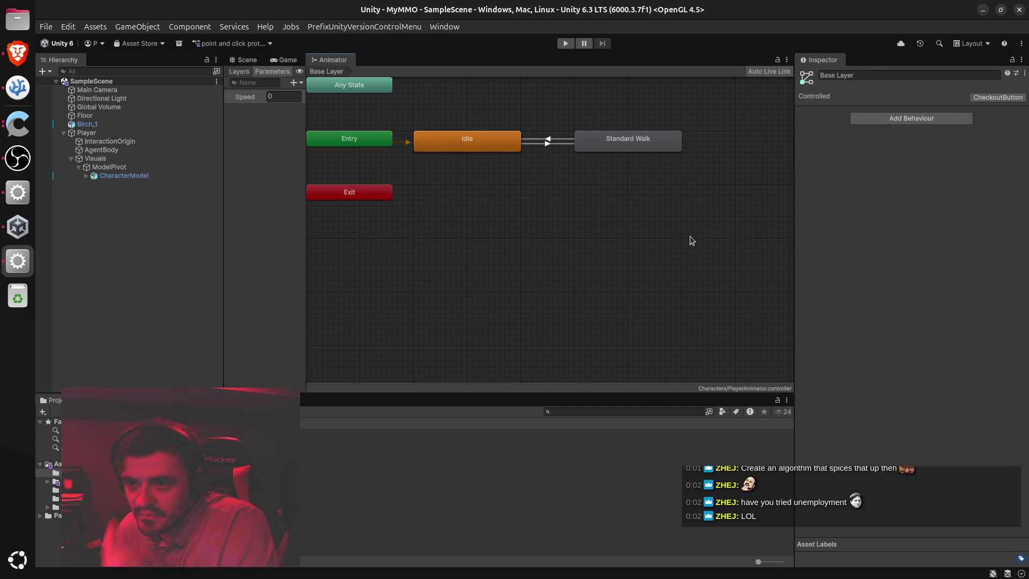
pyautogui.click(550, 141)
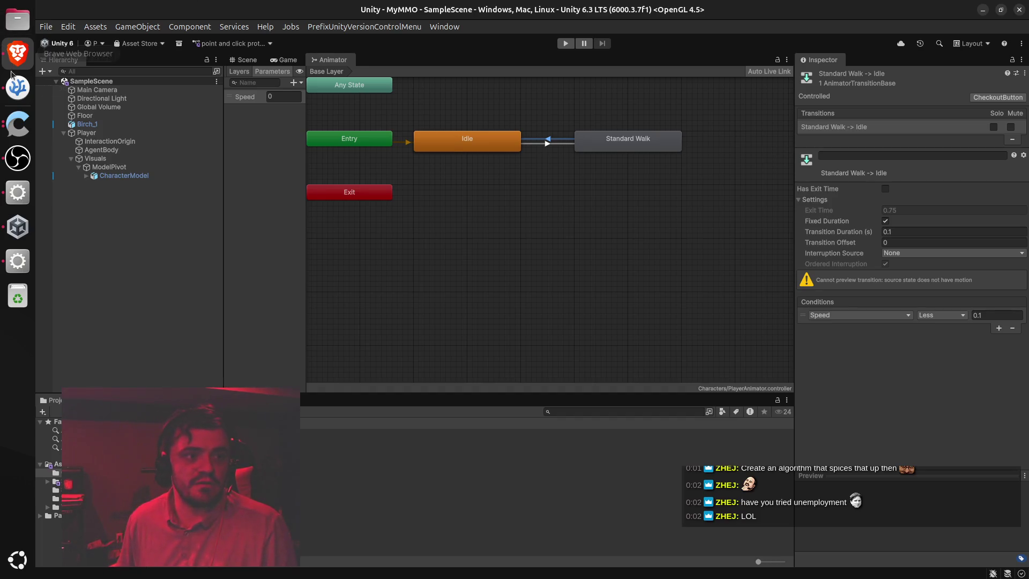
# Add an Animator field to PlayerMovement.cs and save
pyautogui.click(18, 88)
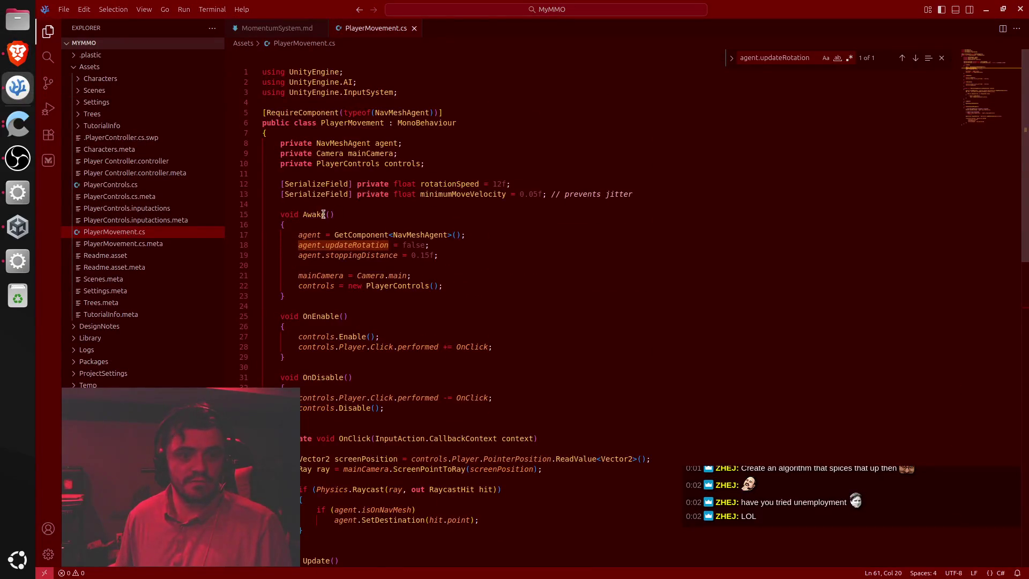
pyautogui.click(335, 174)
pyautogui.write('private Animator animator;')
pyautogui.press('Up')
pyautogui.press('Tab')
pyautogui.hotkey('ctrl', 's')
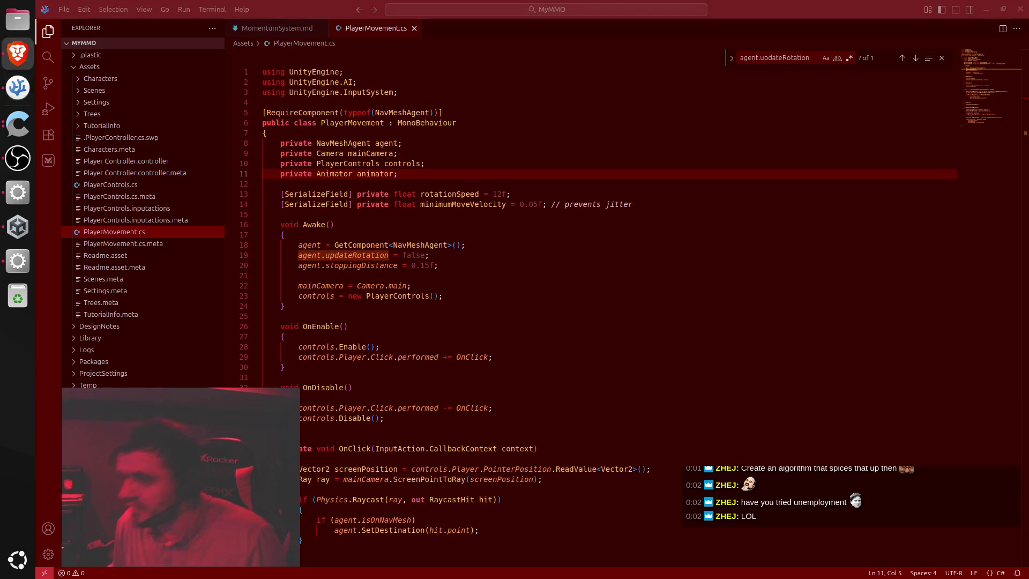
# Replace Awake with a version assigning GetComponentInChildren<Animator>() to the animator field
pyautogui.click(438, 357)
pyautogui.moveTo(354, 224)
pyautogui.mouseDown()
pyautogui.moveTo(343, 236)
pyautogui.moveTo(332, 316)
pyautogui.mouseUp()
pyautogui.write('void Awake() {     agent = GetComponent<NavMeshAgent>();     agent.updateRotation = false;     agent.stoppingDistance = 0.15f;      mainCamera = Camera.main;     controls = new PlayerControls();      animator = GetComponentInChildren<Animator>(); }')
pyautogui.moveTo(295, 225); pyautogui.dragTo(304, 321)
pyautogui.press('Tab')
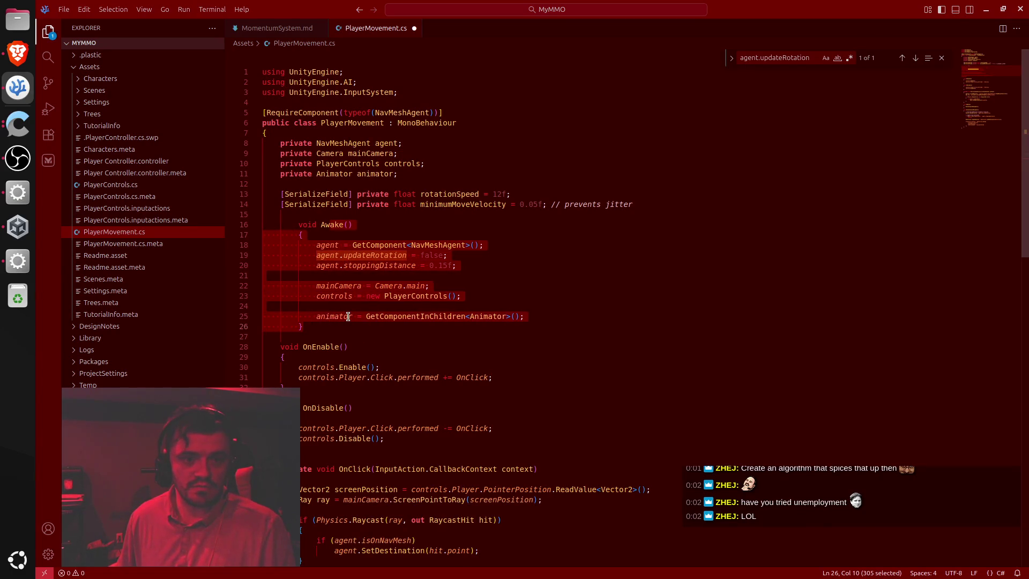
pyautogui.hotkey('ctrl', 'z')
pyautogui.click(534, 325)
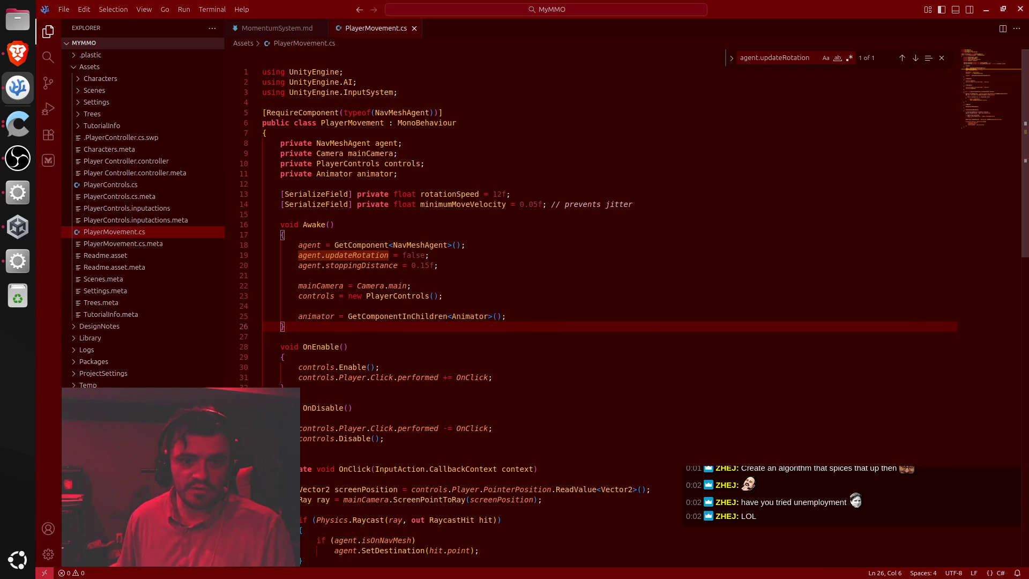
# Replace the Update method with one that also calls UpdateAnimator()
pyautogui.hotkey('alt', 'Tab')
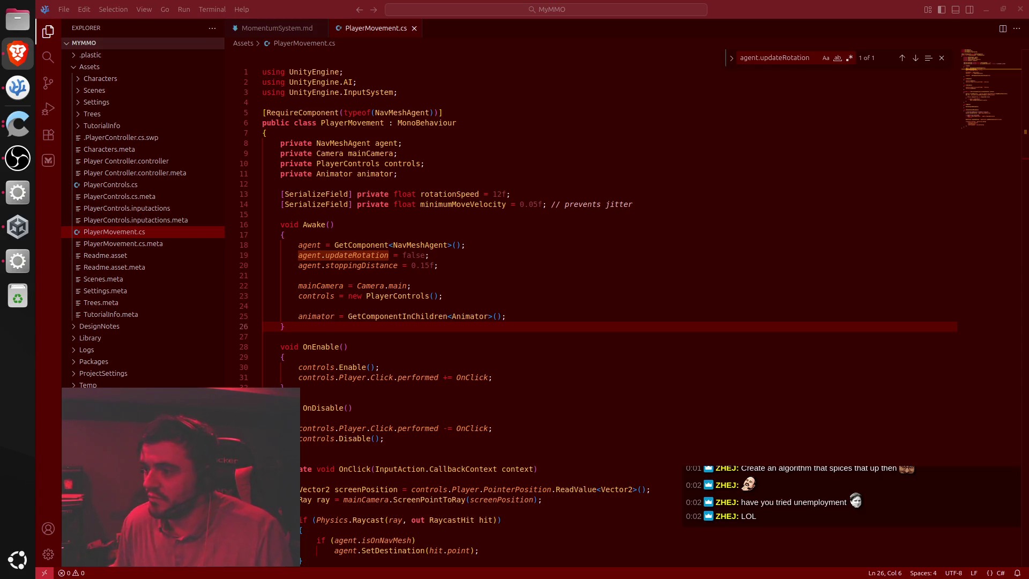
pyautogui.click(377, 347)
pyautogui.scroll(-10, 378, 343)
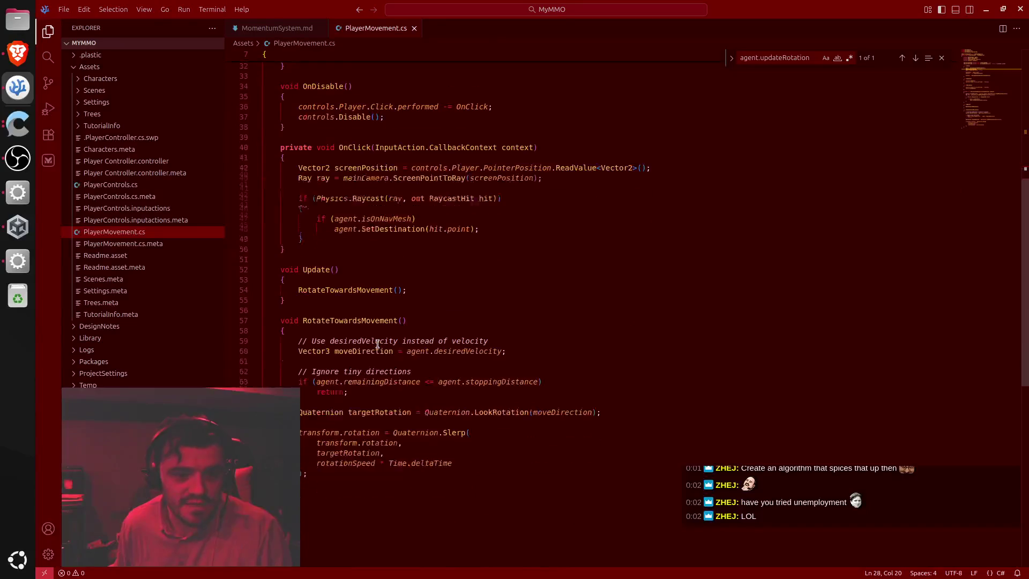
pyautogui.moveTo(342, 267); pyautogui.dragTo(325, 300)
pyautogui.write('void Update() {     RotateTowardsMovement();     UpdateAnimator(); }')
pyautogui.press('Tab')
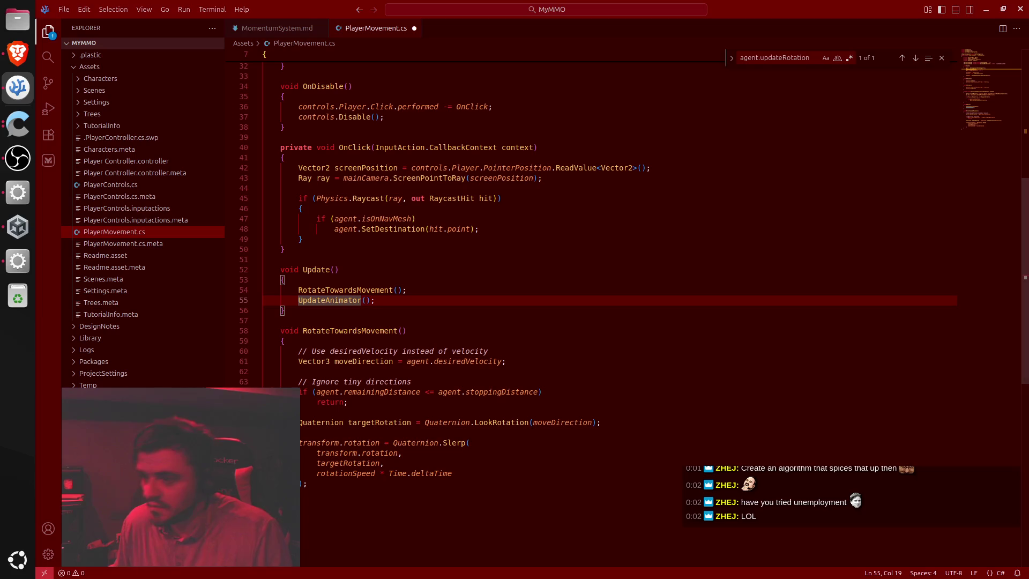
# Paste an UpdateAnimator method setting Speed from agent velocity magnitude below RotateTowardsMovement, and save
pyautogui.hotkey('alt', 'Tab')
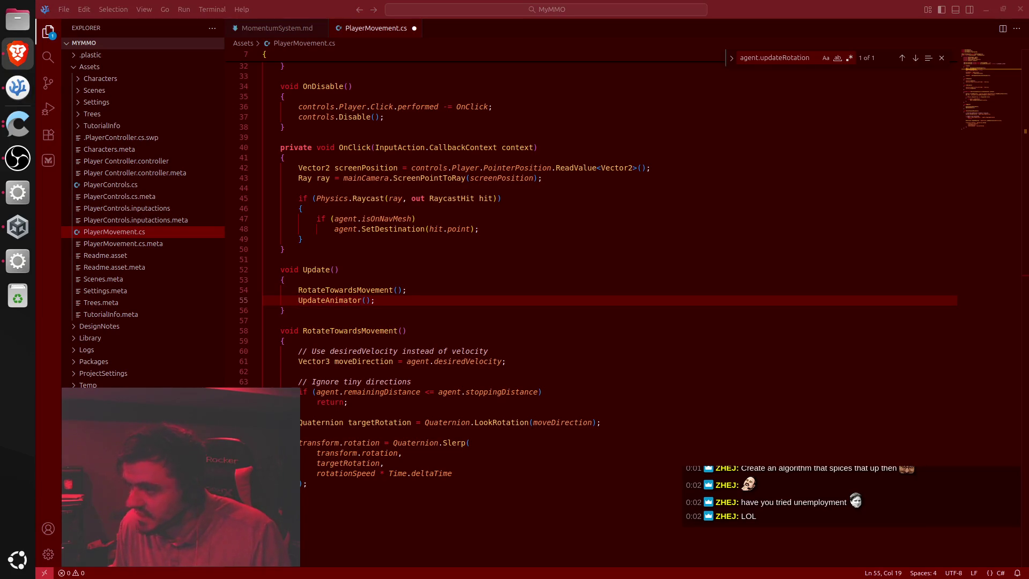
pyautogui.click(354, 488)
pyautogui.press('Return')
pyautogui.press('Return')
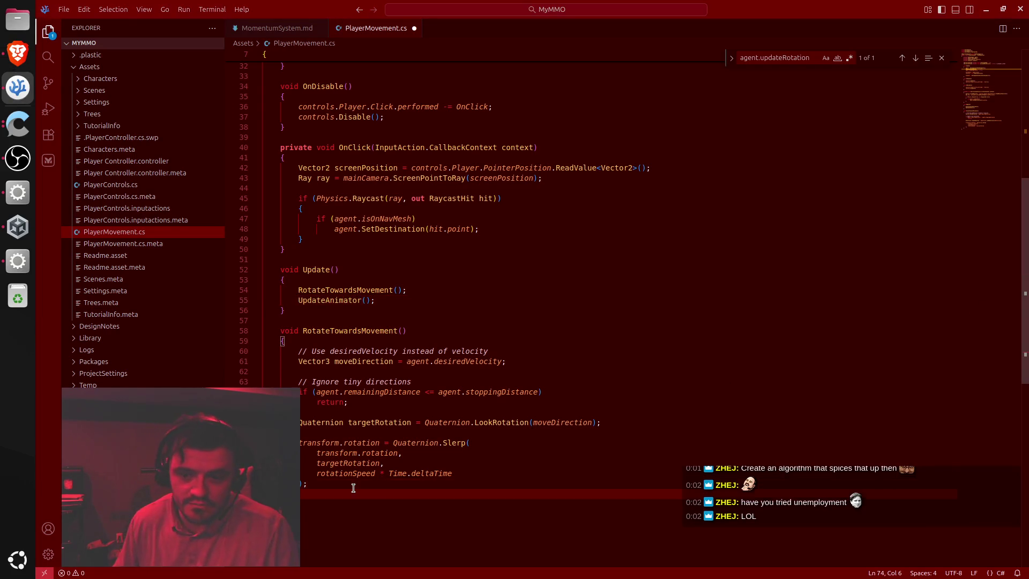
pyautogui.hotkey('ctrl', 'v')
pyautogui.hotkey('shift', 'Up')
pyautogui.hotkey('shift', 'Up')
pyautogui.hotkey('shift', 'Up')
pyautogui.hotkey('ctrl', 's')
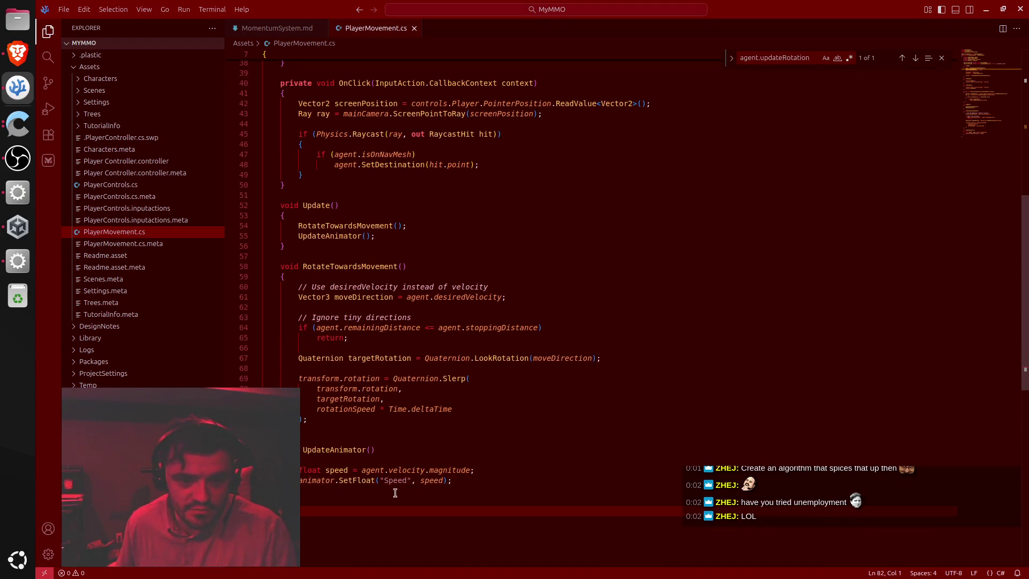
pyautogui.click(532, 484)
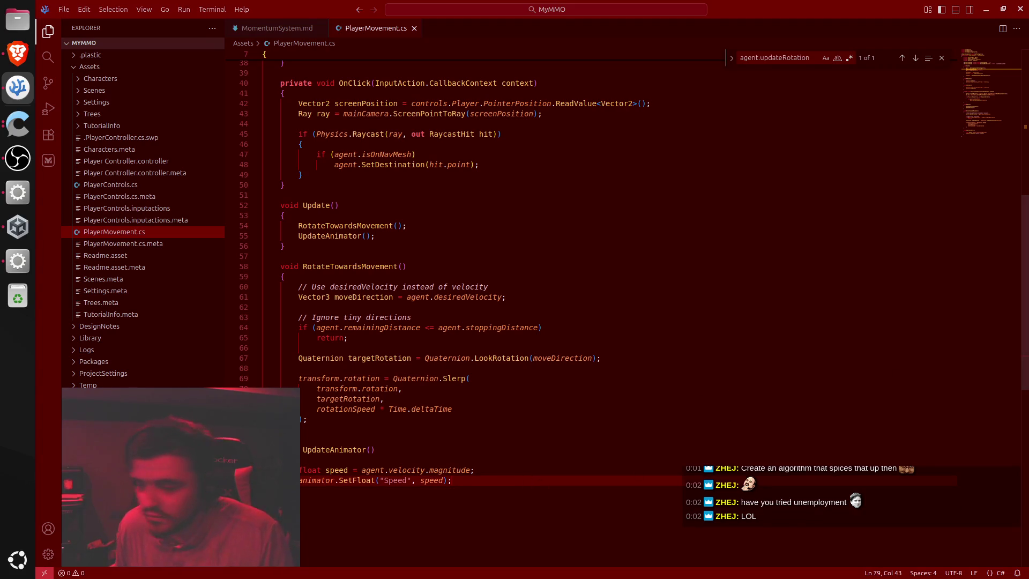
pyautogui.click(18, 53)
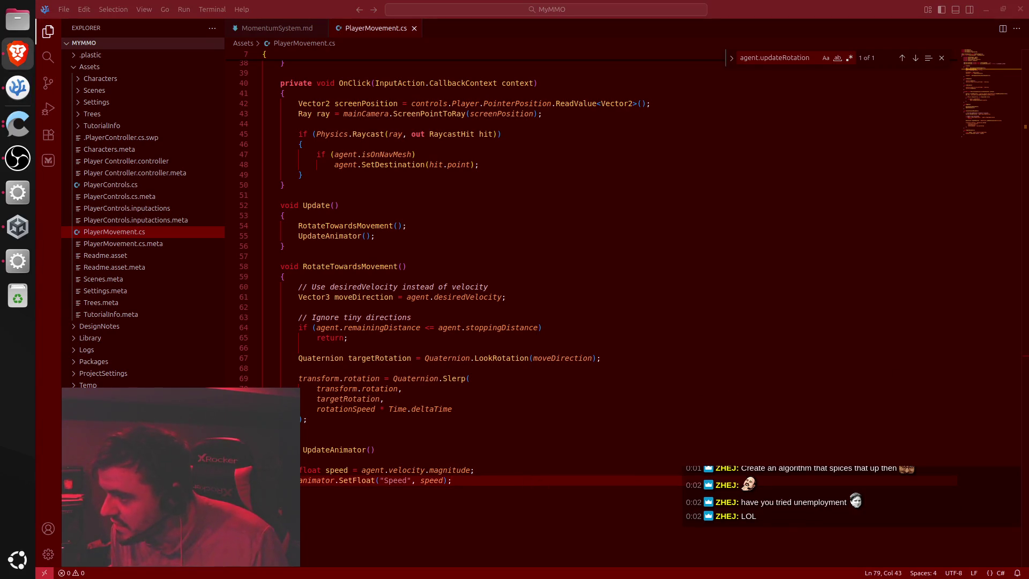
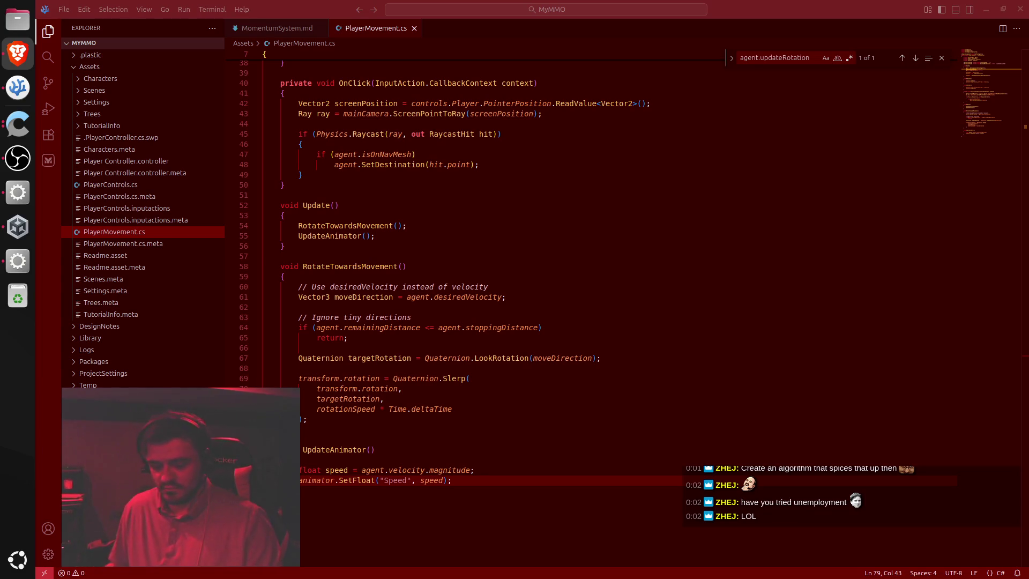
# Find the spot in UpdateAnimator and compare it with the browser's suggested clamp code
pyautogui.click(563, 306)
pyautogui.scroll(5, 563, 306)
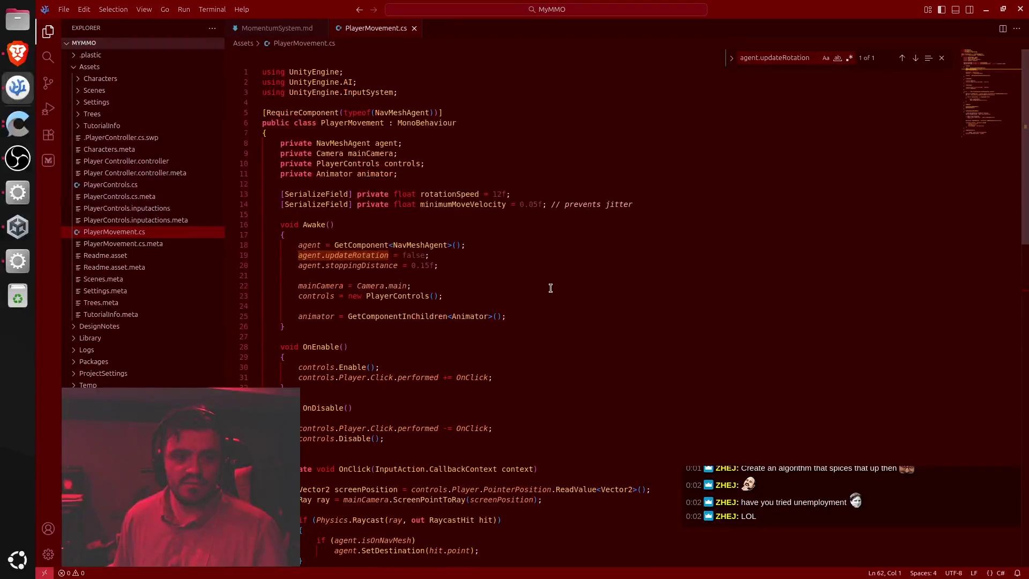
pyautogui.scroll(-7, 550, 288)
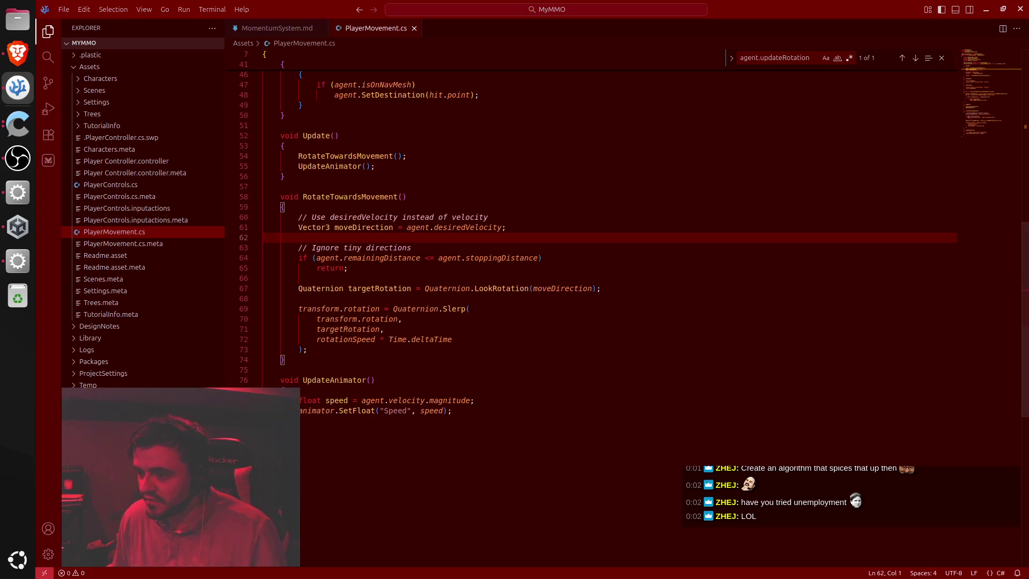
pyautogui.hotkey('alt', 'Tab')
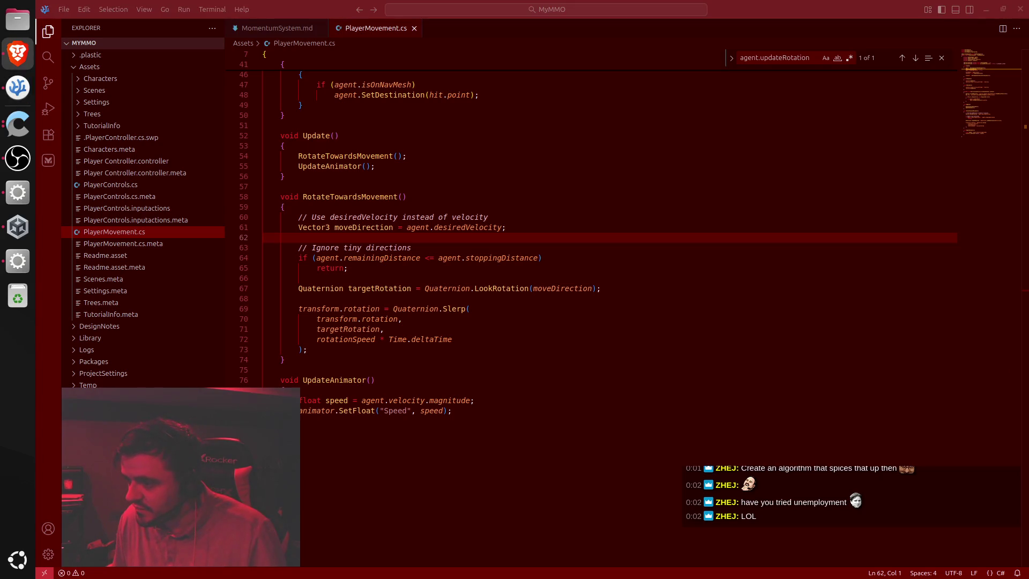
pyautogui.hotkey('alt', 'Tab')
# Add if (speed < 0.05f) speed = 0f; after the speed line, fix indentation, and save PlayerMovement.cs
pyautogui.click(514, 399)
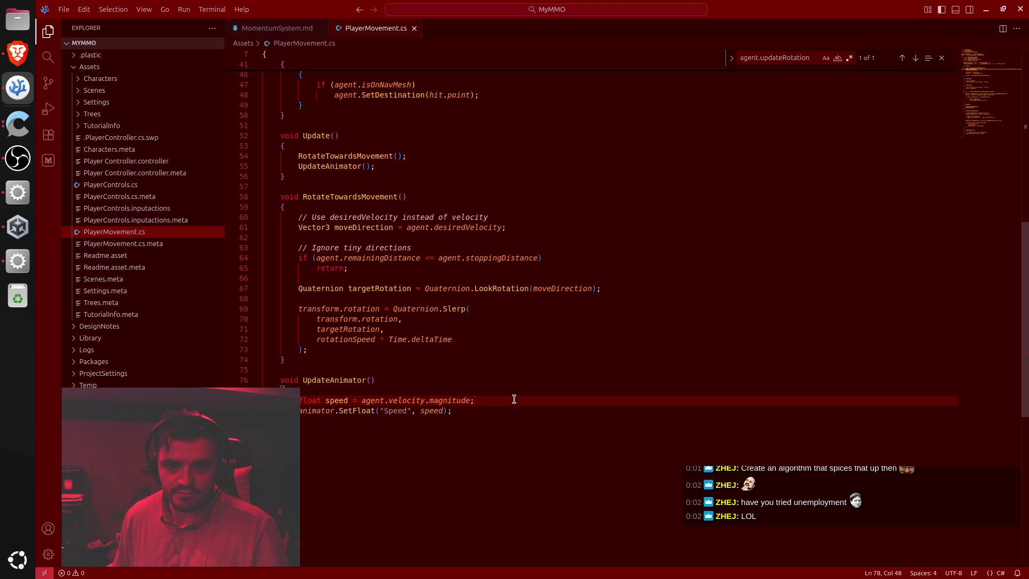
pyautogui.press('Return')
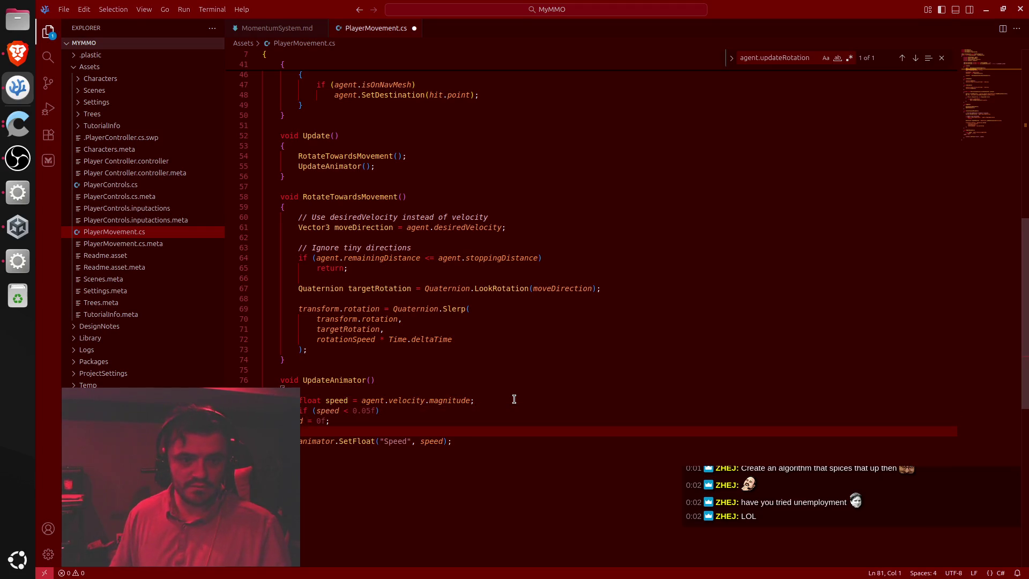
pyautogui.press('Tab')
pyautogui.press('Tab')
pyautogui.press('Tab')
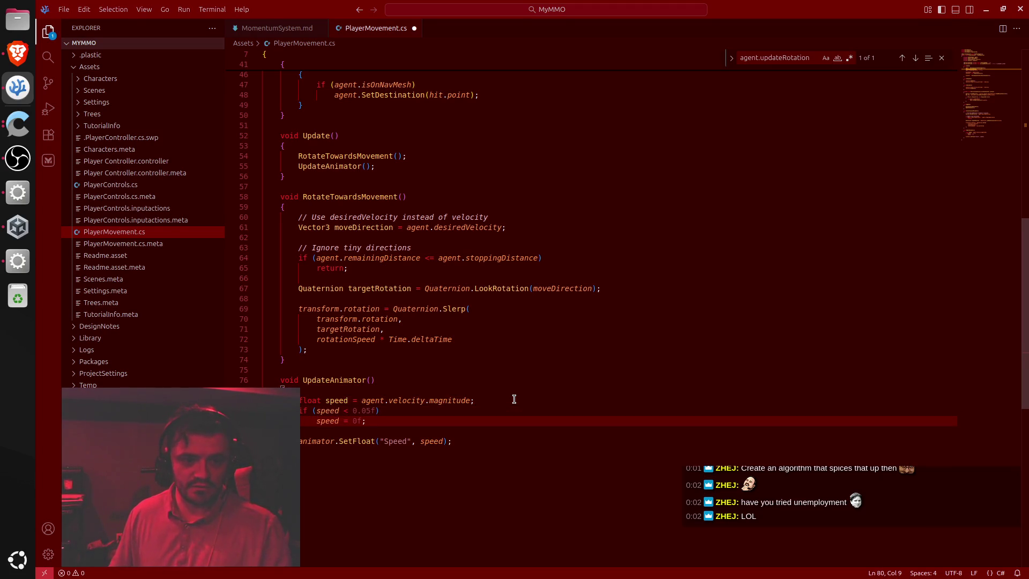
pyautogui.press('Up')
pyautogui.press('Up')
pyautogui.press('End')
pyautogui.press('Return')
pyautogui.hotkey('ctrl', 's')
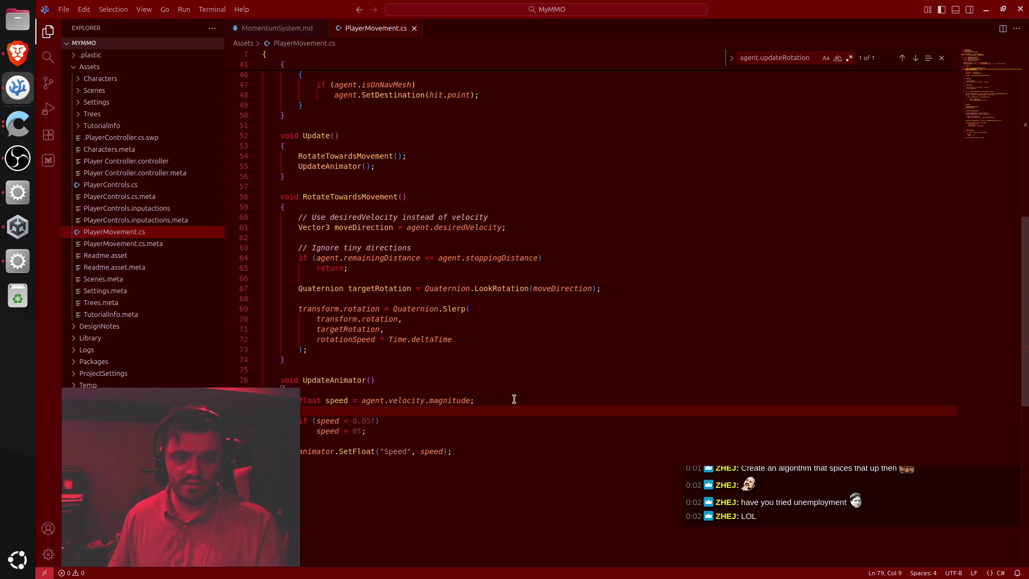
pyautogui.press('Down')
pyautogui.press('Down')
pyautogui.press('Down')
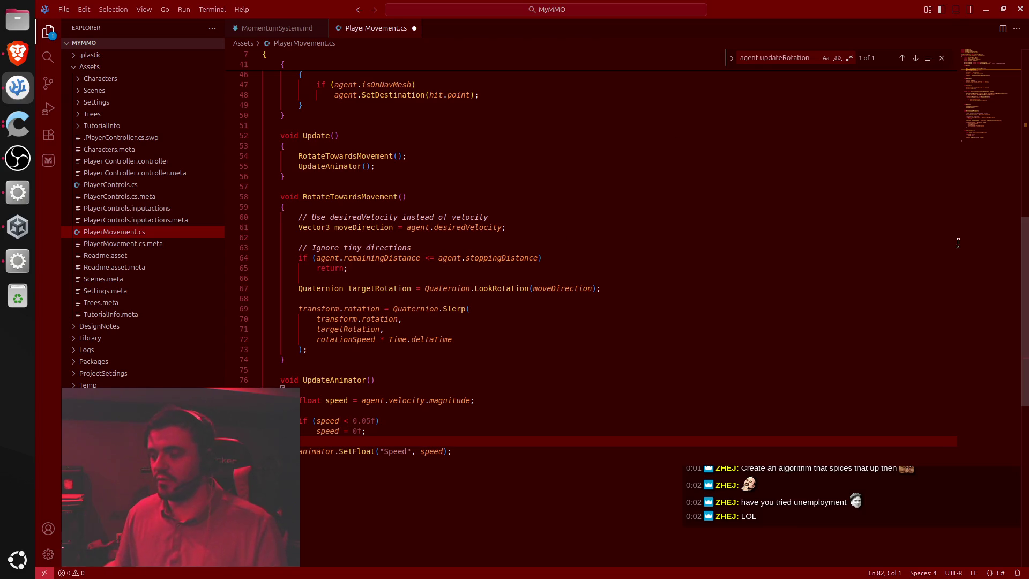
pyautogui.click(17, 54)
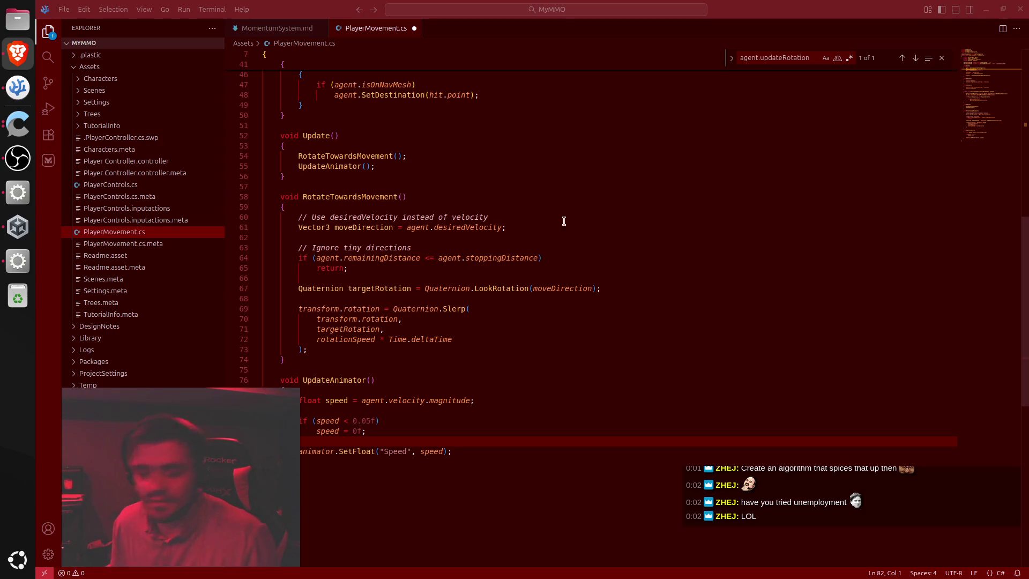
pyautogui.click(19, 265)
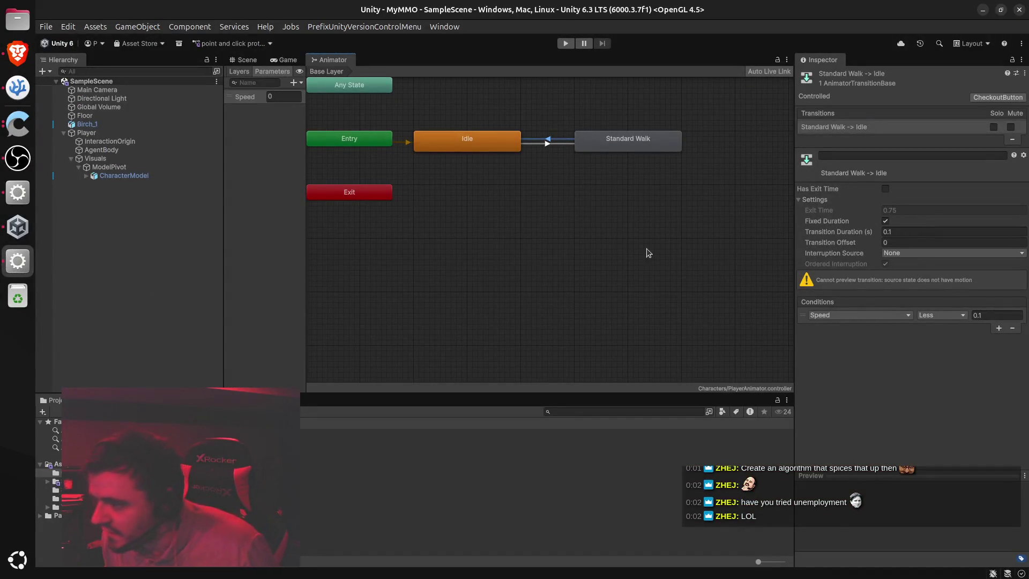
# Select the Standard Walk node in the Animator to check its properties in the Inspector
pyautogui.click(643, 141)
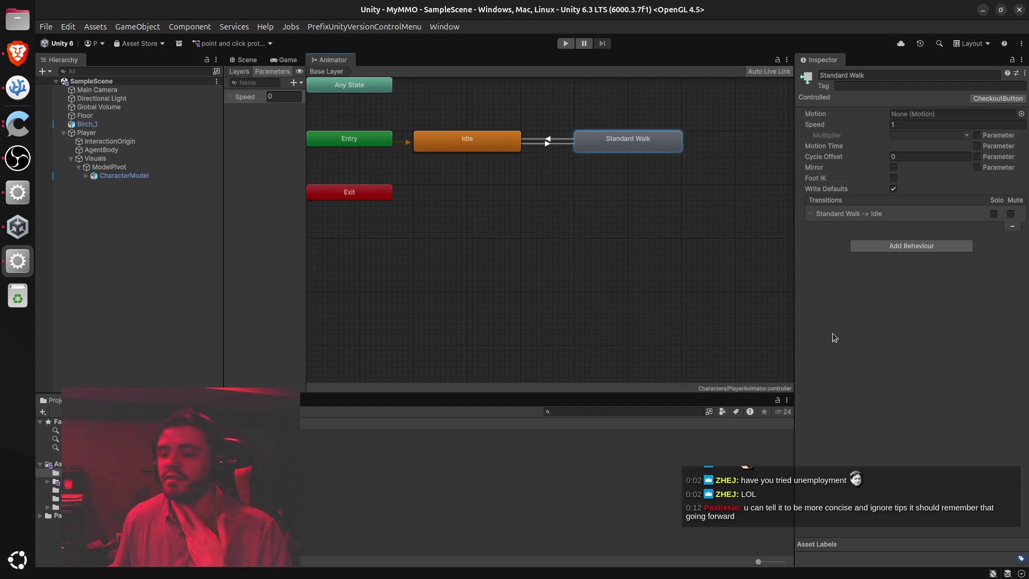
pyautogui.hotkey('alt', 'Tab')
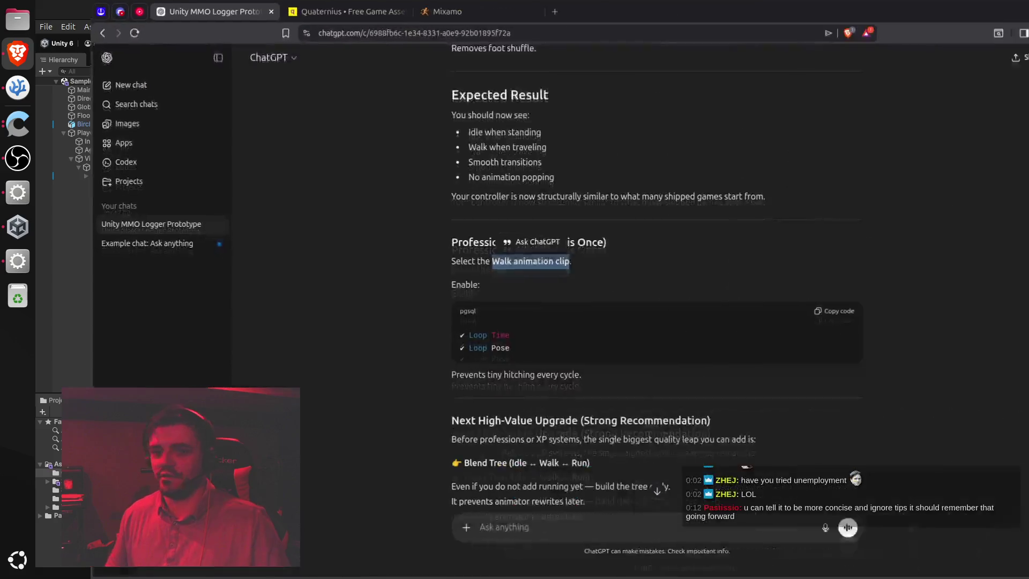
# Highlight the UpdateAnimator name, the float speed line and the two clamp lines in the reply
pyautogui.scroll(15, 634, 252)
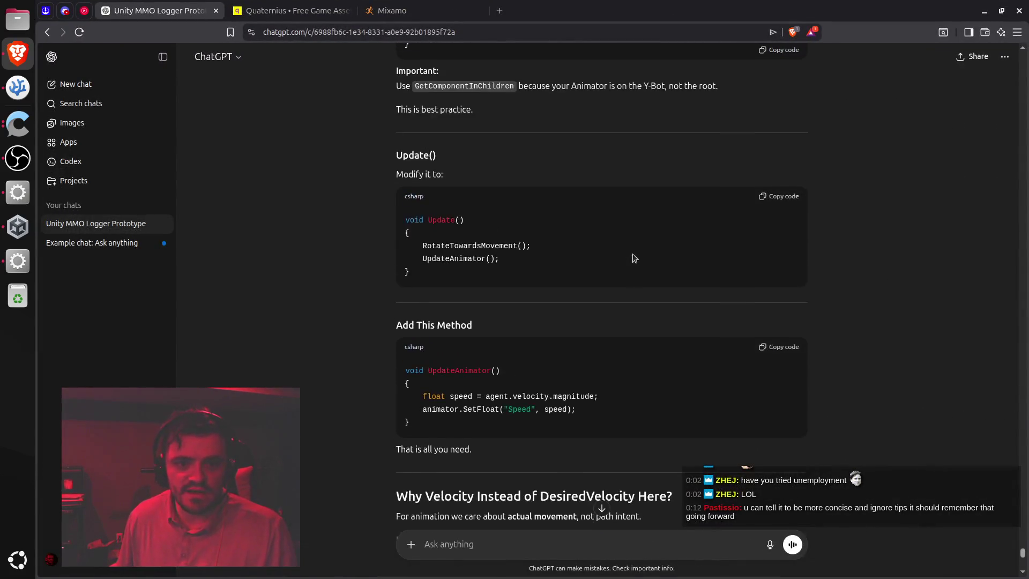
pyautogui.scroll(-2, 586, 268)
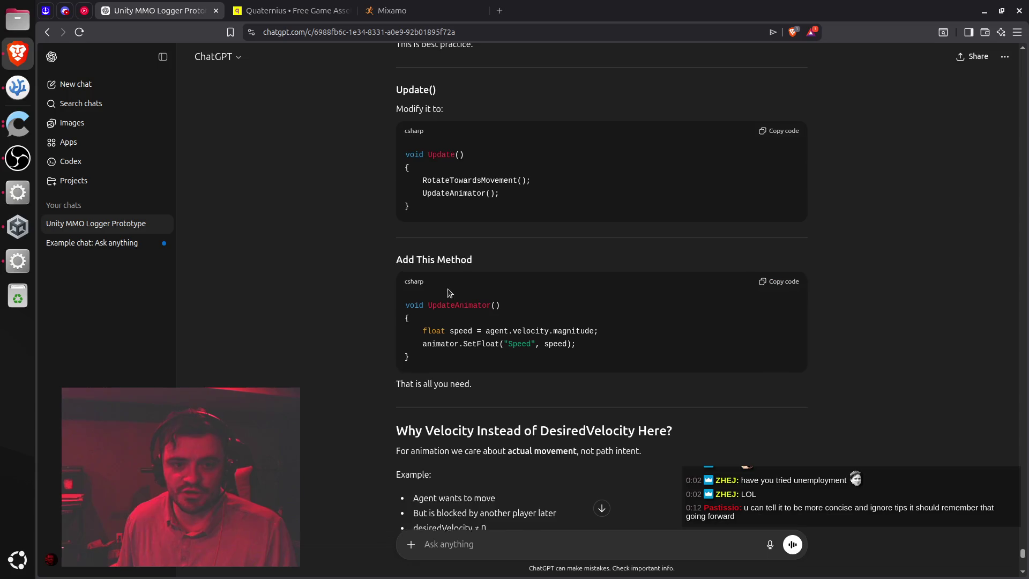
pyautogui.scroll(-3, 456, 299)
pyautogui.doubleClick(467, 178)
pyautogui.tripleClick(460, 203)
pyautogui.scroll(-3, 459, 205)
pyautogui.scroll(-4, 460, 206)
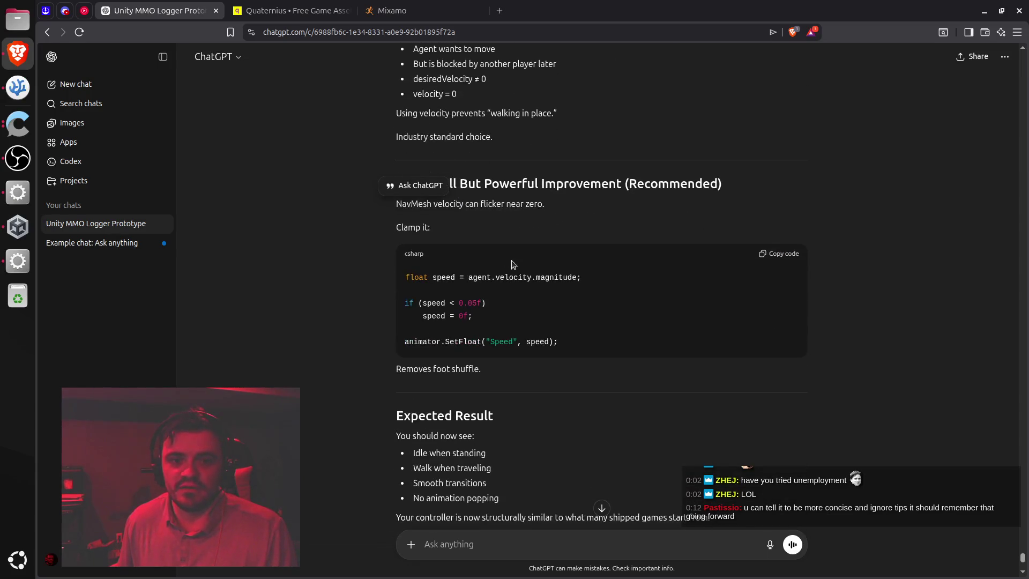
pyautogui.doubleClick(439, 302)
pyautogui.moveTo(405, 303); pyautogui.dragTo(476, 316)
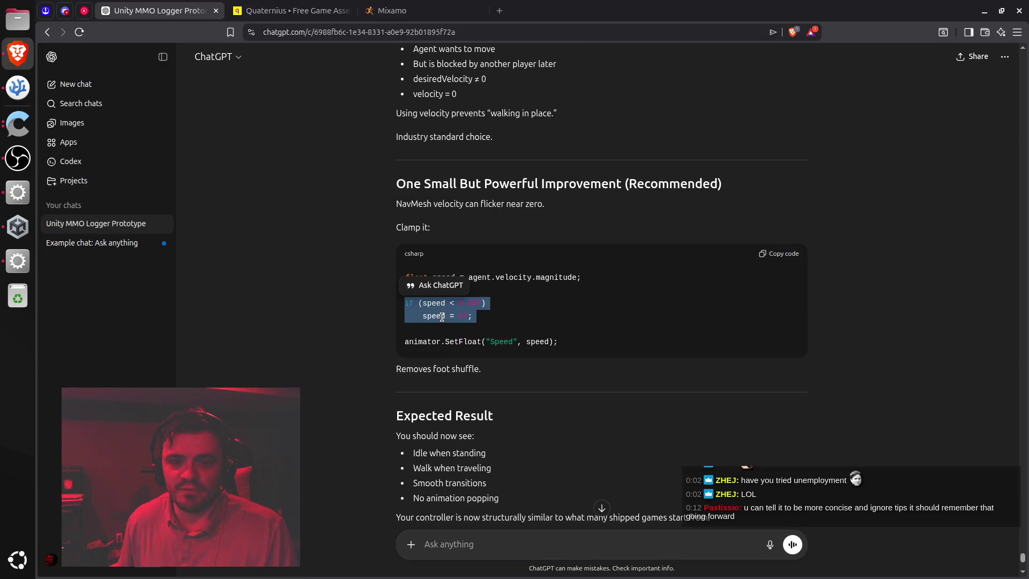
# Return to the ChatGPT reply, clear the code selection, and scroll through it
pyautogui.hotkey('alt', 'Tab')
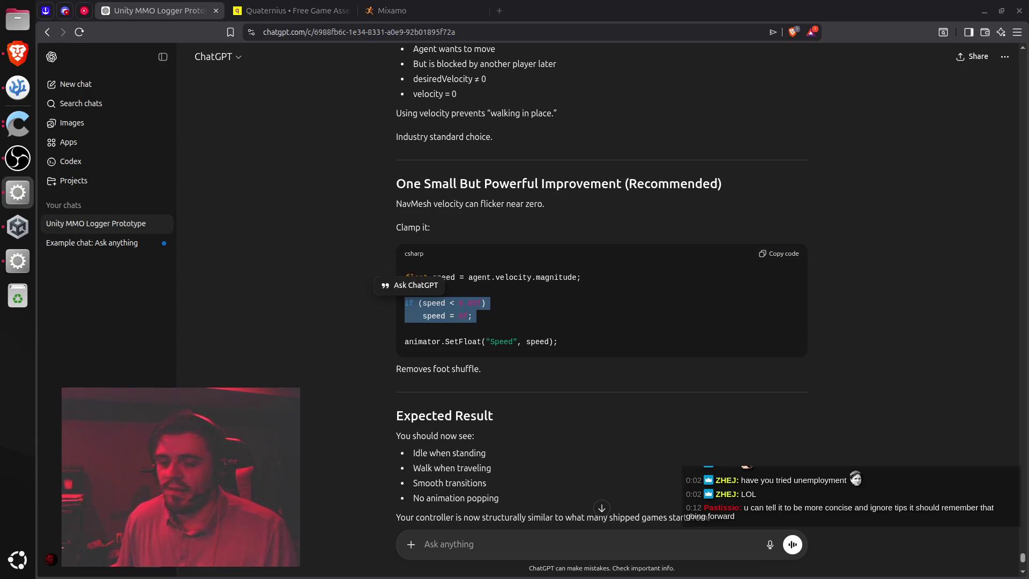
pyautogui.hotkey('alt', 'Tab')
pyautogui.click(492, 304)
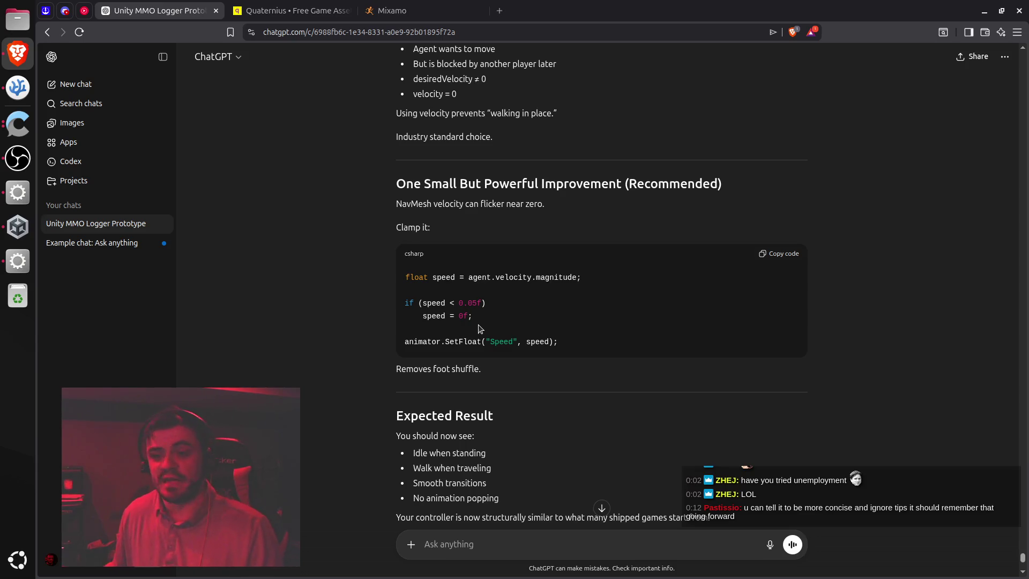
pyautogui.scroll(-7, 518, 376)
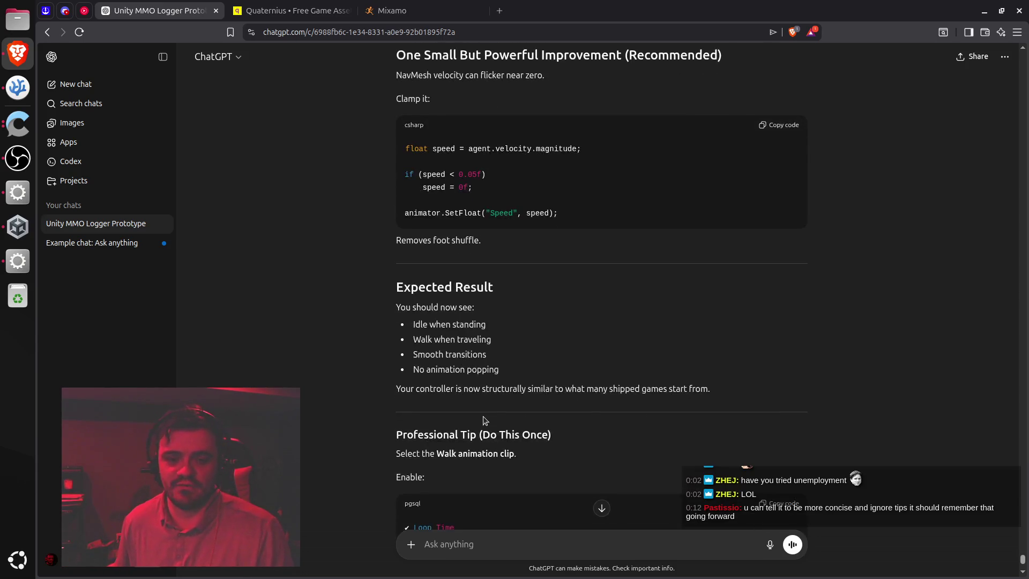
pyautogui.scroll(2, 504, 405)
pyautogui.scroll(-2, 504, 403)
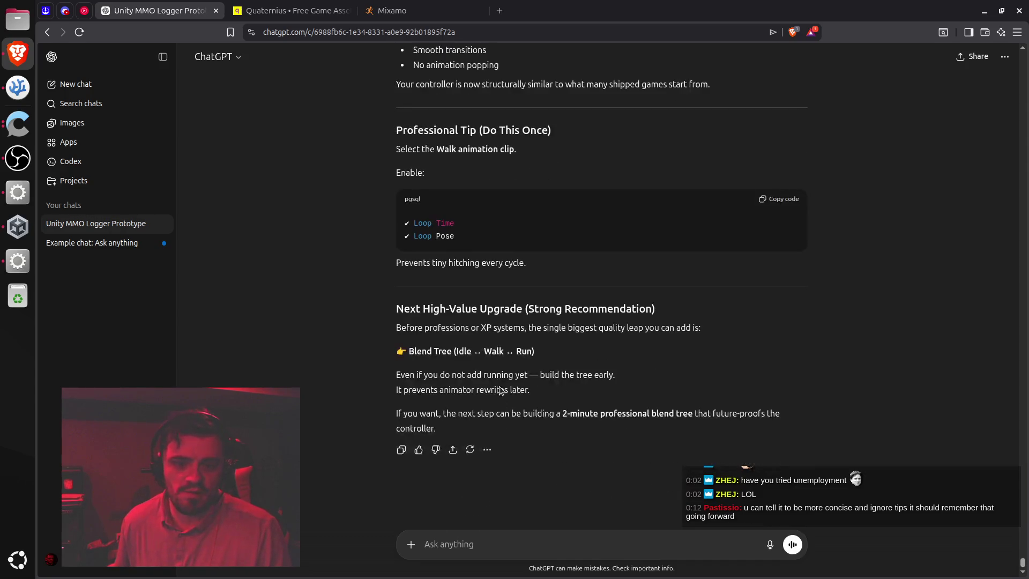
# Select the Next High-Value Upgrade section recommending a Blend Tree (Idle, Walk, Run)
pyautogui.tripleClick(458, 306)
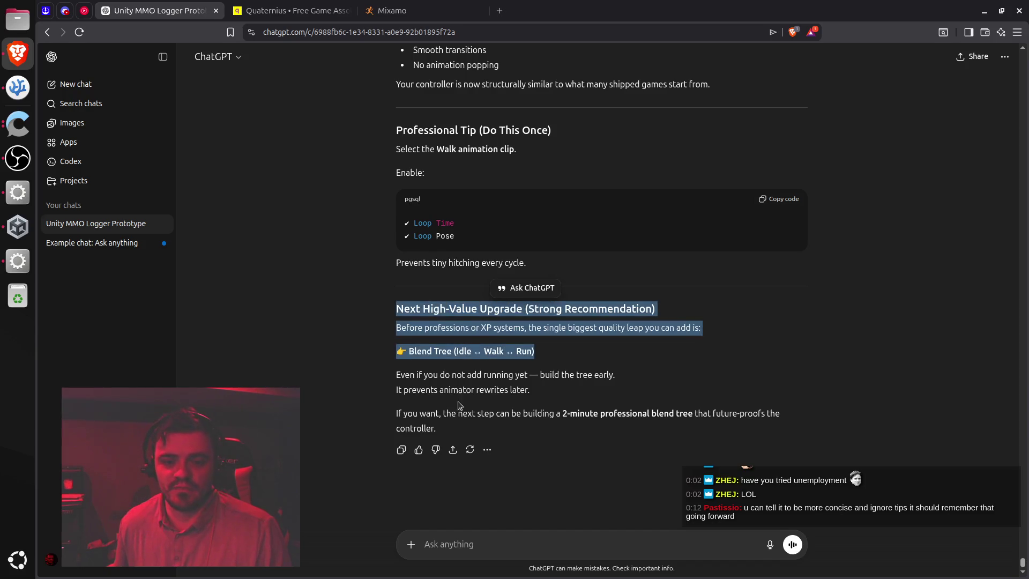
pyautogui.click(458, 419)
pyautogui.tripleClick(458, 419)
pyautogui.click(468, 307)
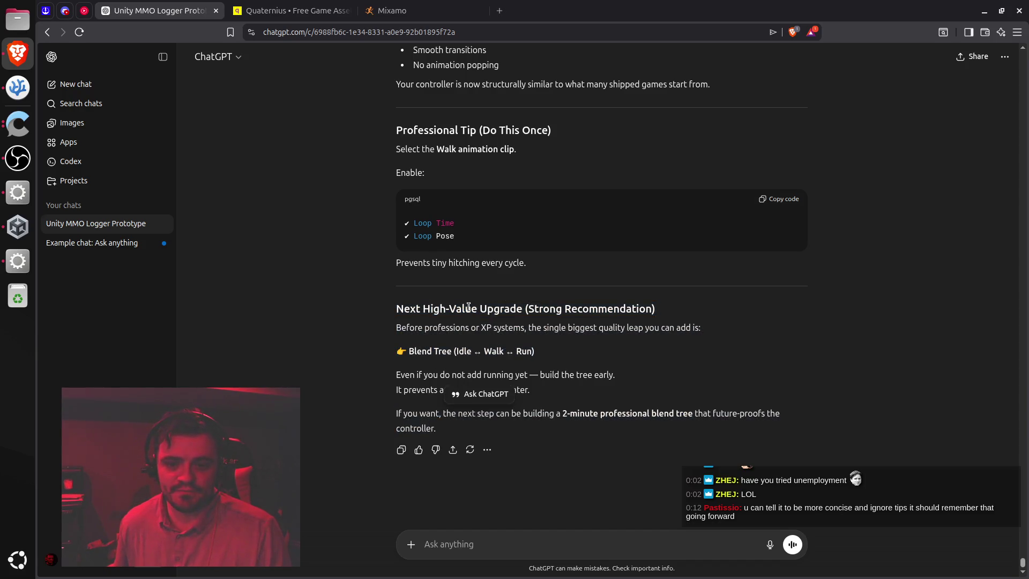
pyautogui.tripleClick(469, 307)
pyautogui.keyDown('shift'); pyautogui.click(465, 413); pyautogui.keyUp('shift')
pyautogui.click(467, 392)
pyautogui.moveTo(466, 429); pyautogui.dragTo(466, 309)
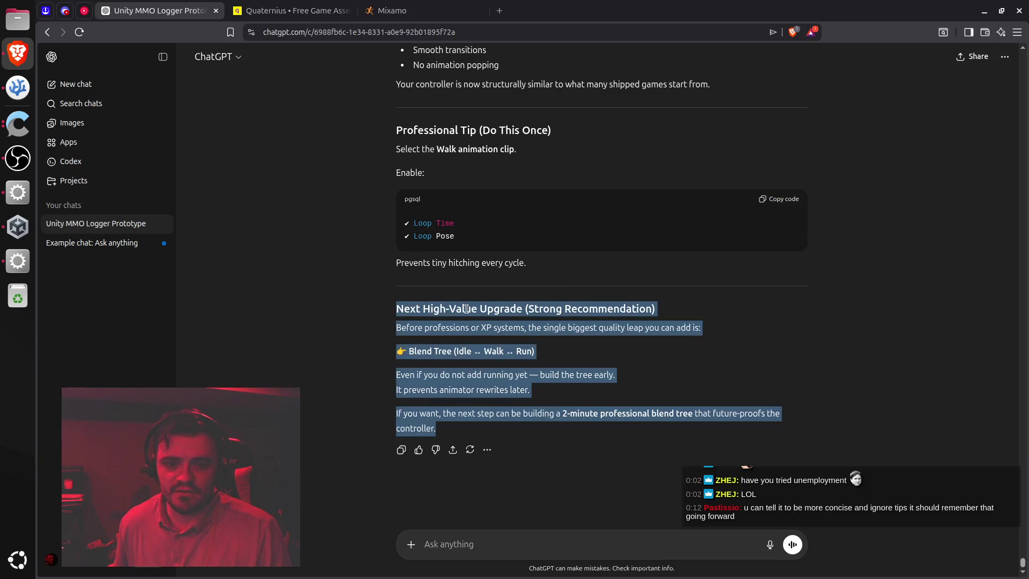
# Scroll back over the reply and open the account options menu at the bottom-left
pyautogui.scroll(5, 466, 308)
pyautogui.scroll(-6, 466, 307)
pyautogui.scroll(8, 466, 307)
pyautogui.scroll(5, 466, 308)
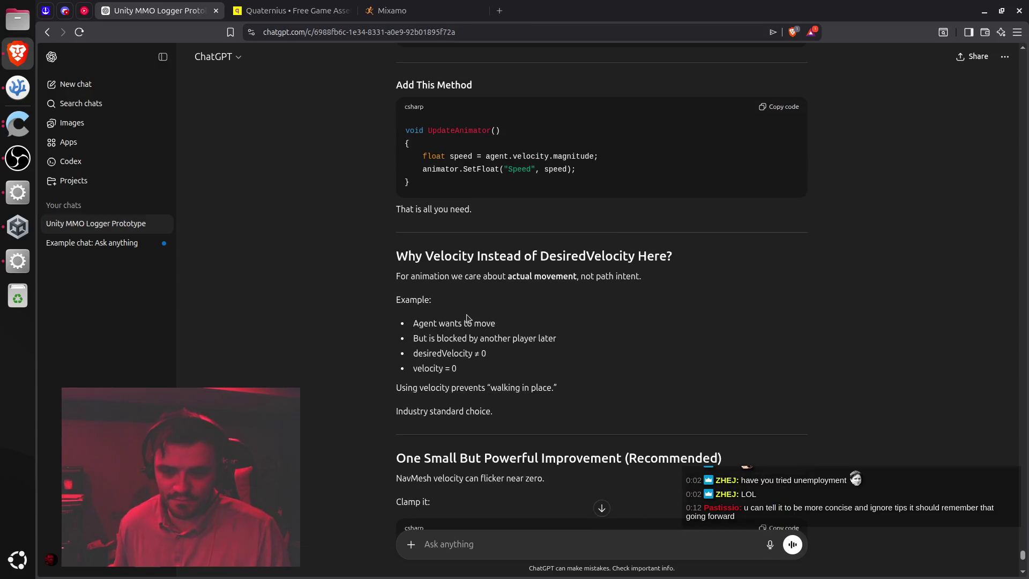
pyautogui.scroll(-9, 465, 316)
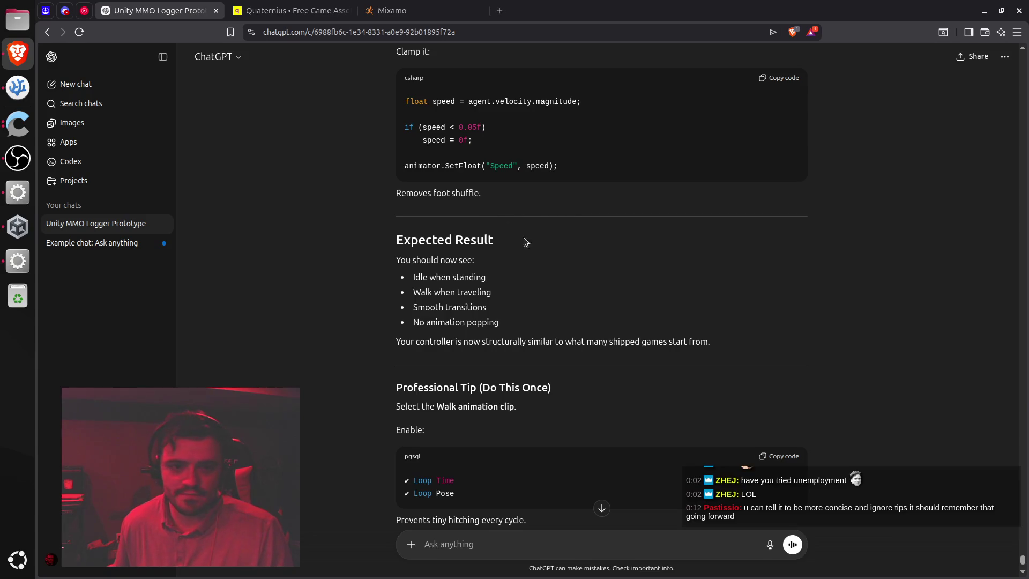
pyautogui.scroll(-5, 606, 316)
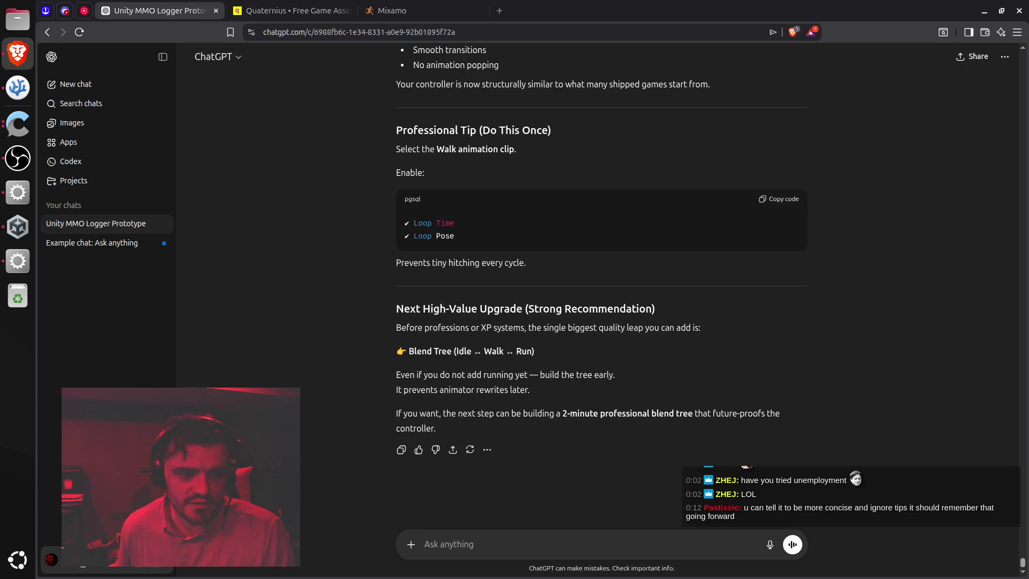
pyautogui.click(83, 563)
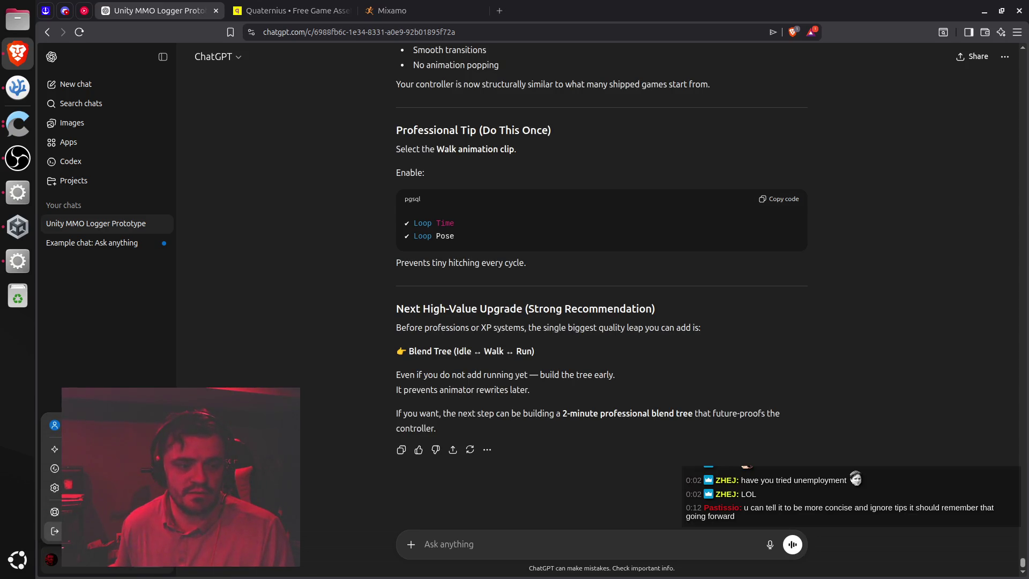
# Open the Personalize settings from the account menu, review them, and close the dialog
pyautogui.click(54, 468)
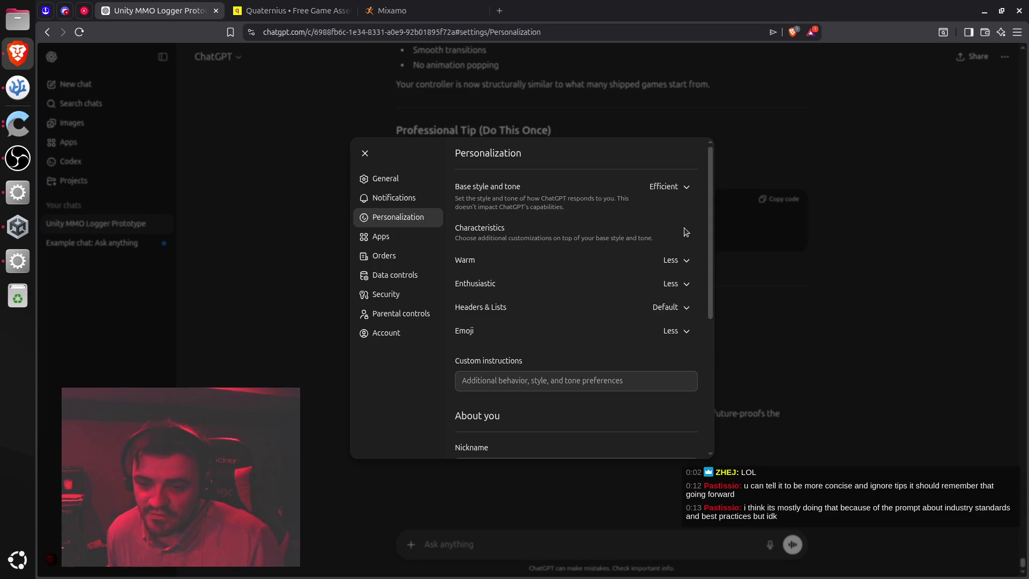
pyautogui.click(366, 157)
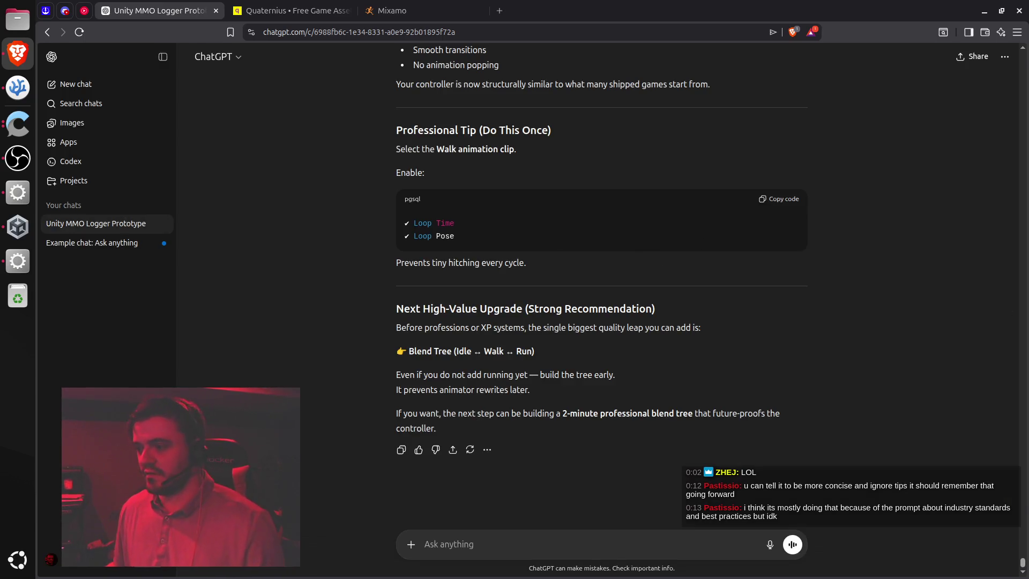
pyautogui.click(18, 192)
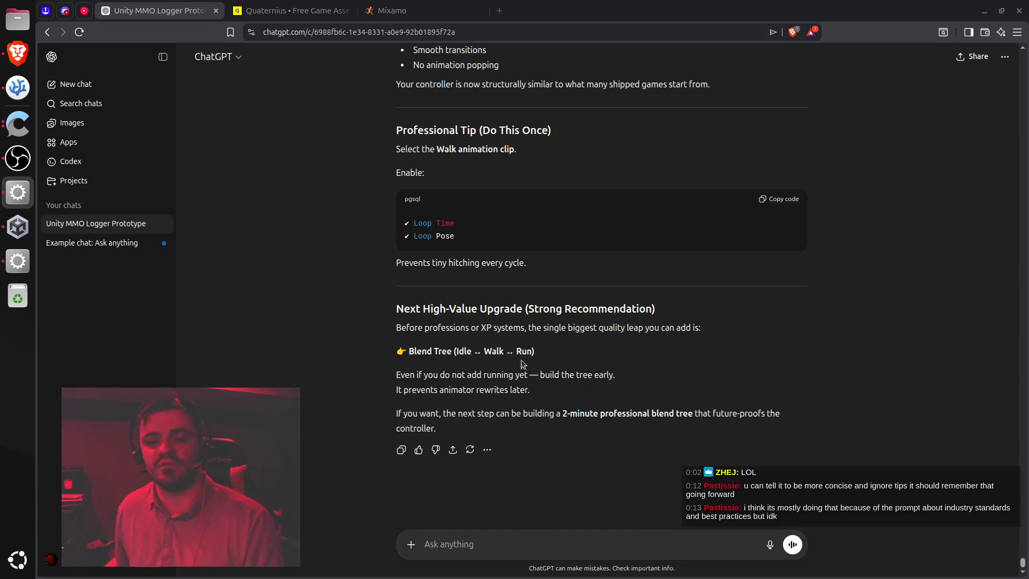
pyautogui.tripleClick(478, 307)
pyautogui.moveTo(479, 307); pyautogui.dragTo(485, 429)
pyautogui.click(485, 385)
pyautogui.scroll(2, 485, 385)
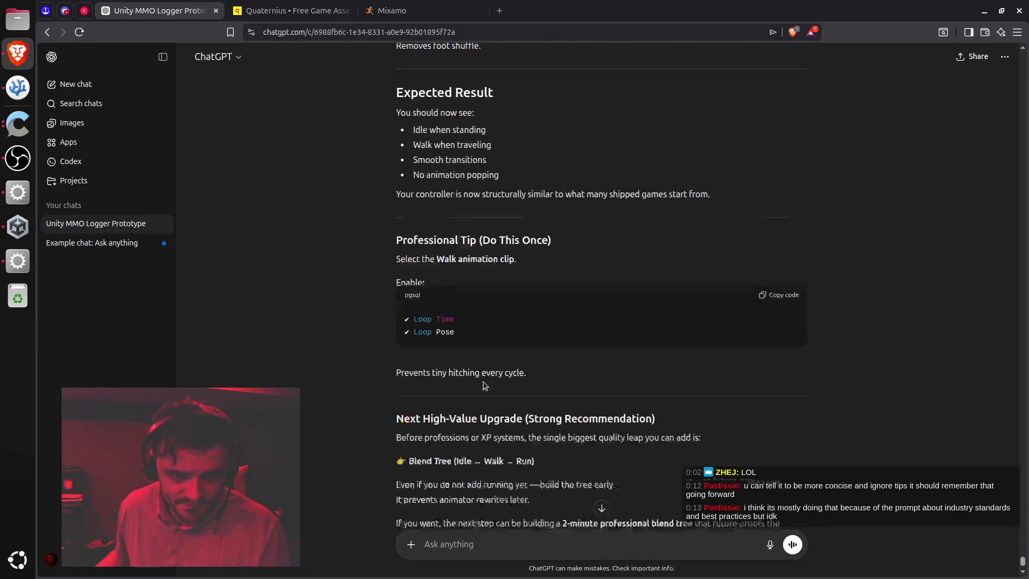
pyautogui.scroll(-2, 432, 234)
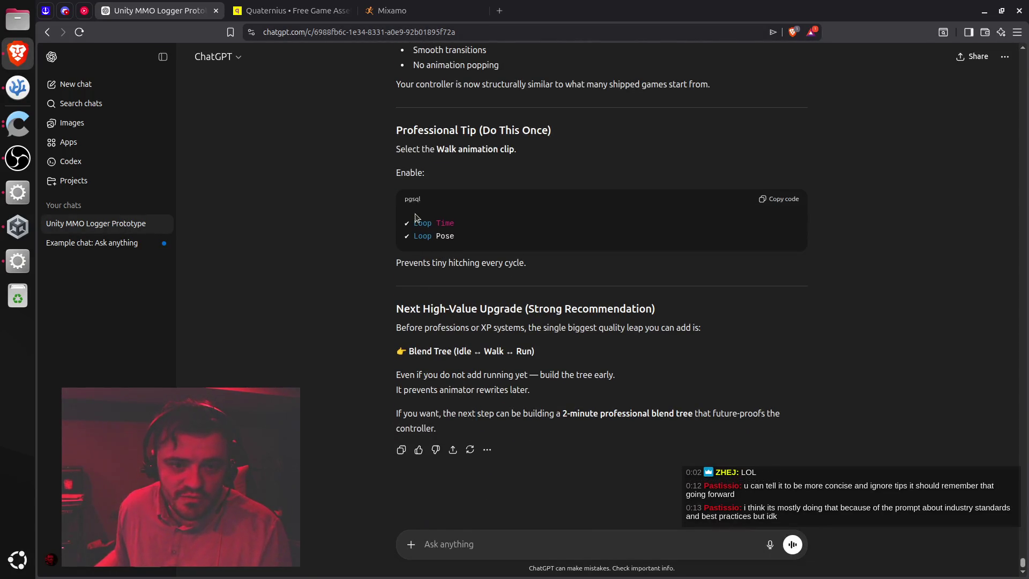
pyautogui.moveTo(421, 221); pyautogui.dragTo(460, 241)
pyautogui.rightClick(462, 243)
pyautogui.click(467, 245)
pyautogui.scroll(3, 467, 245)
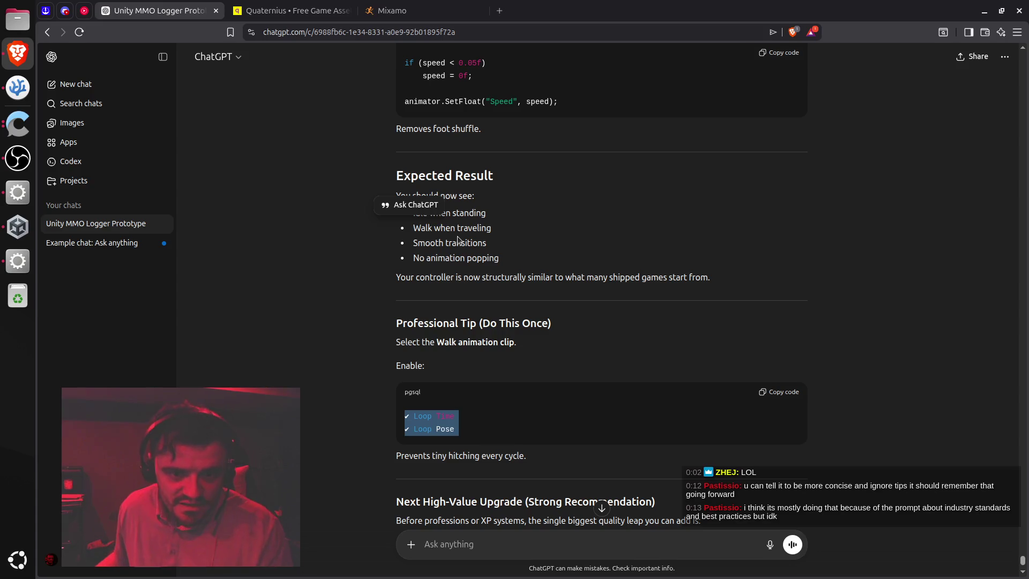
pyautogui.scroll(-3, 475, 294)
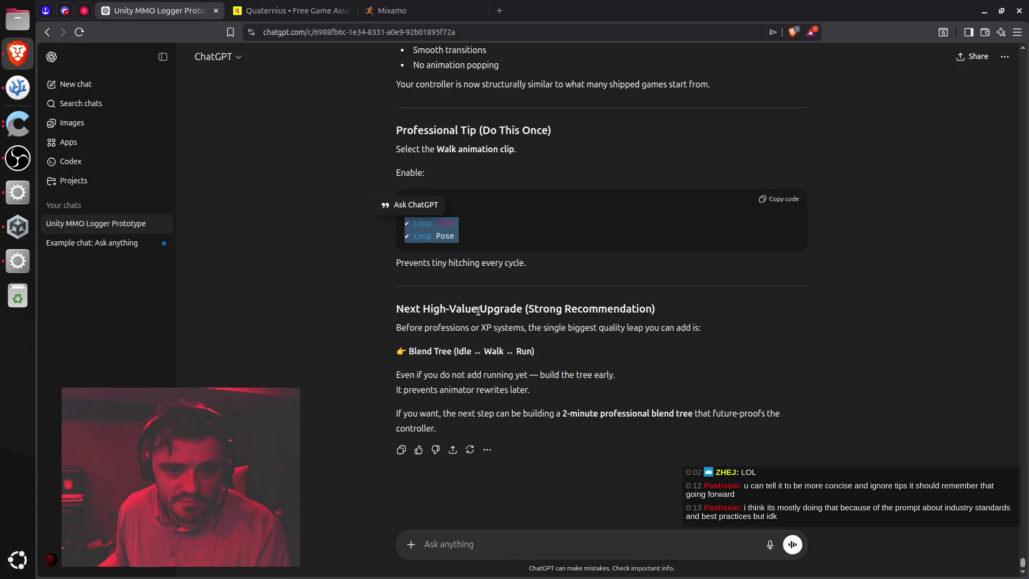
pyautogui.click(430, 309)
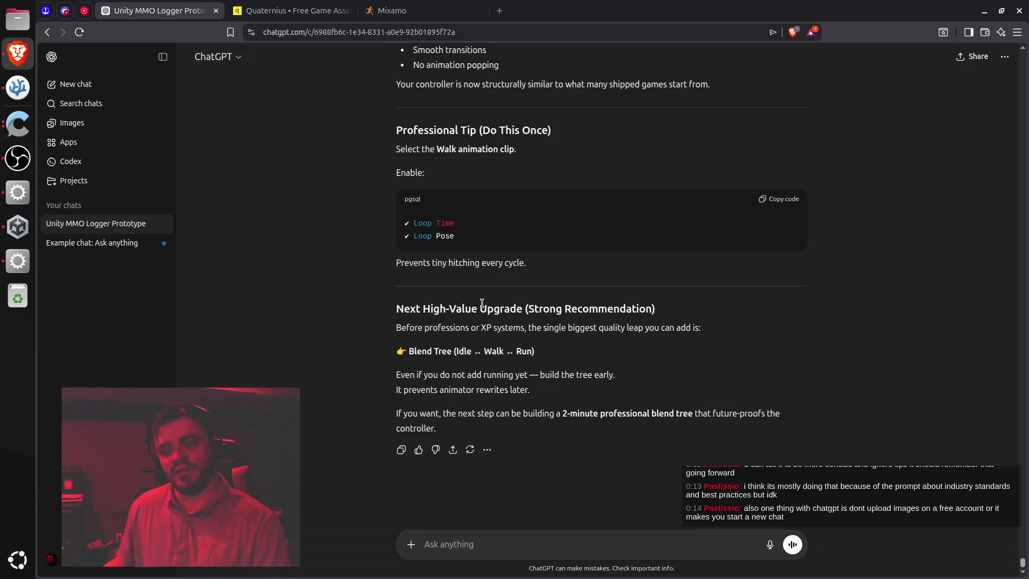
pyautogui.hotkey('alt', 'Tab')
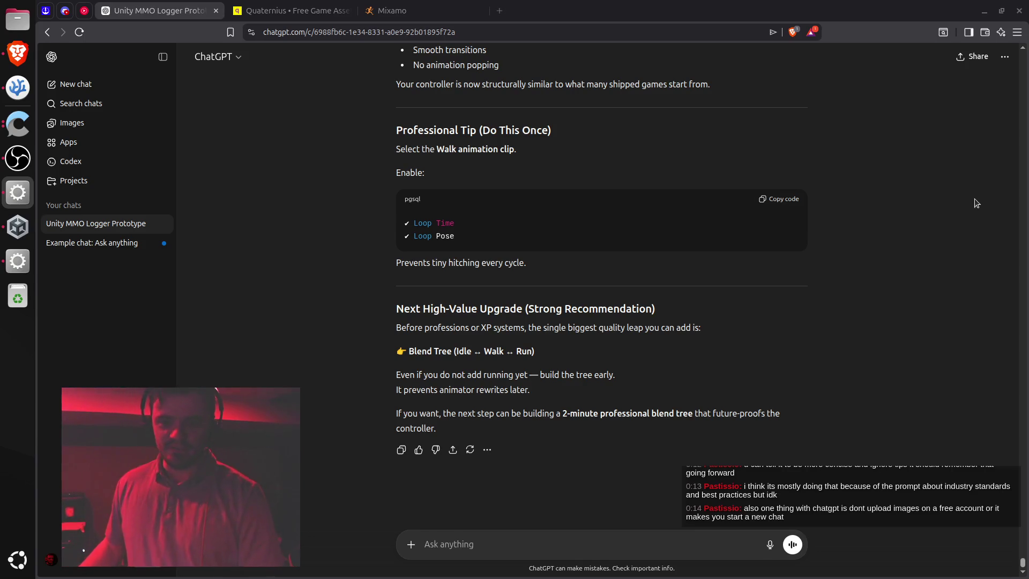
pyautogui.click(737, 354)
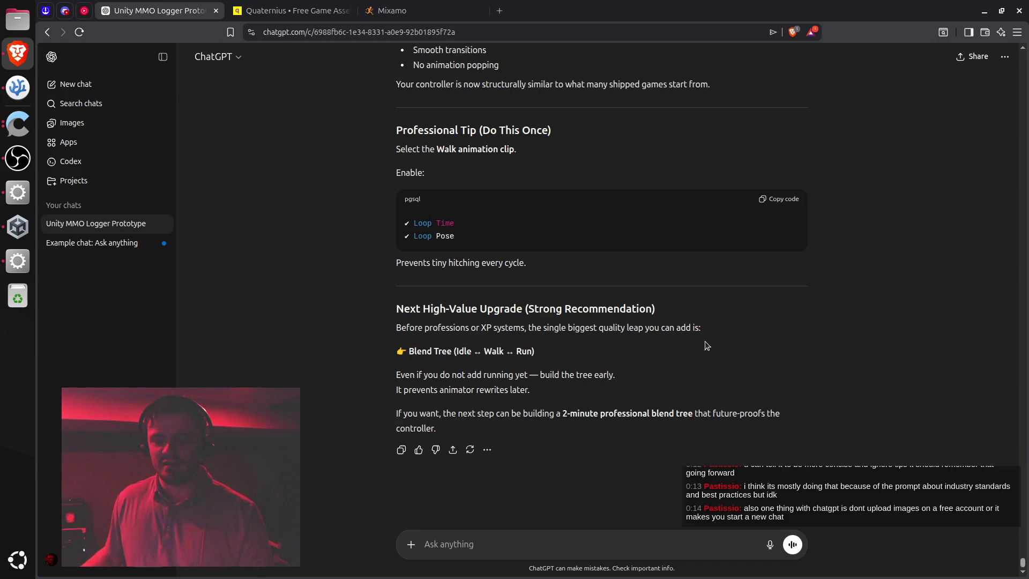
# Back in ChatGPT, select the Blend Tree upgrade section from its heading through its final sentence
pyautogui.hotkey('alt', 'Tab')
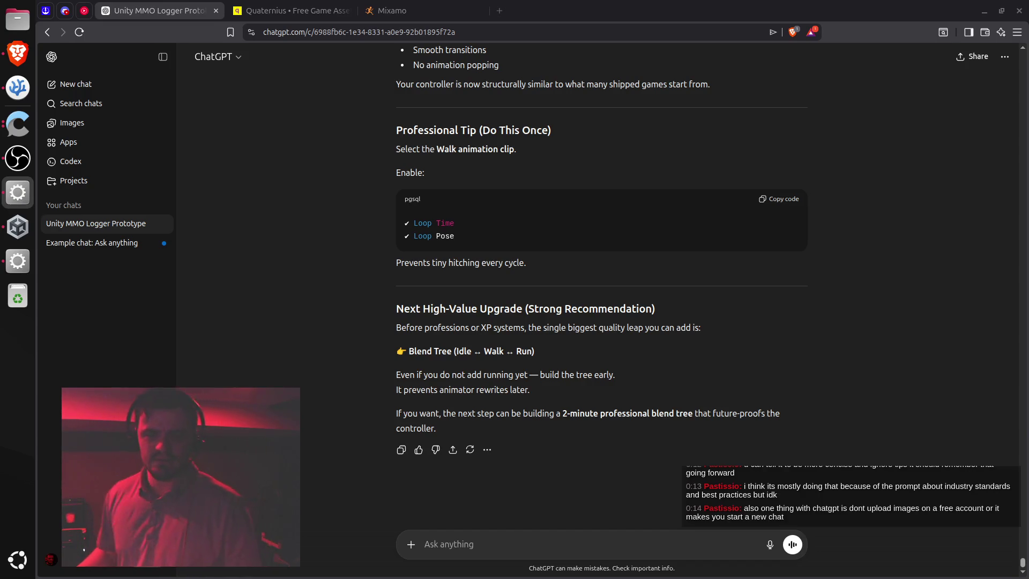
pyautogui.click(670, 341)
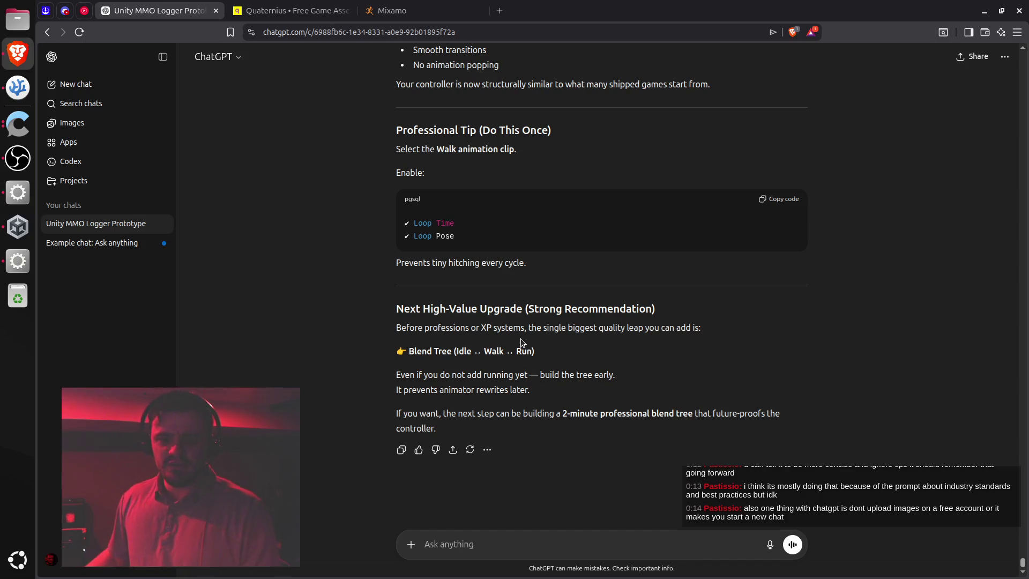
pyautogui.doubleClick(495, 309)
pyautogui.moveTo(495, 309)
pyautogui.mouseDown()
pyautogui.moveTo(514, 413)
pyautogui.moveTo(505, 414)
pyautogui.mouseUp()
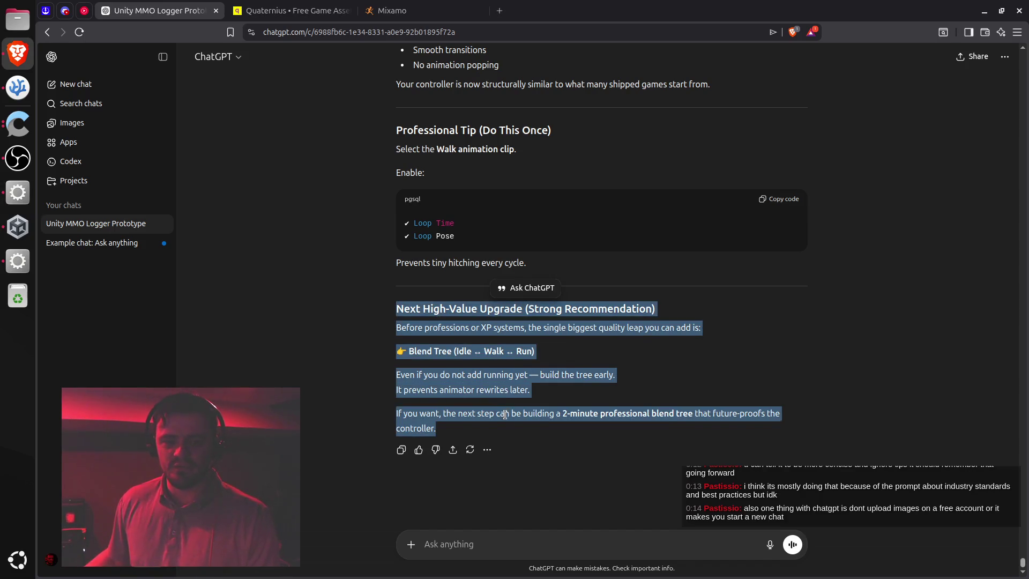
pyautogui.tripleClick(503, 411)
pyautogui.moveTo(494, 344); pyautogui.dragTo(494, 309)
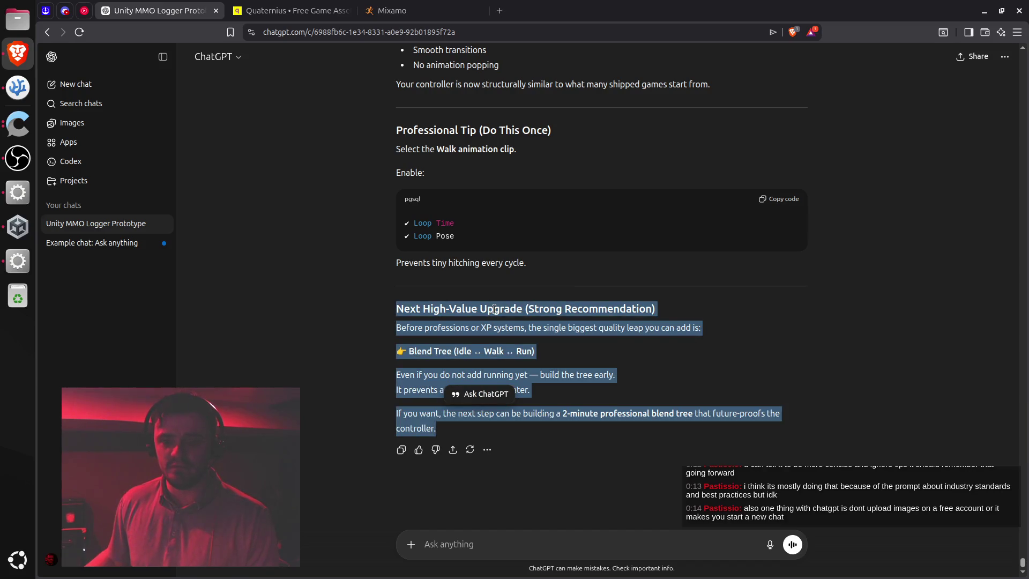
pyautogui.doubleClick(494, 309)
pyautogui.moveTo(502, 370)
pyautogui.mouseDown()
pyautogui.moveTo(494, 423)
pyautogui.moveTo(495, 413)
pyautogui.mouseUp()
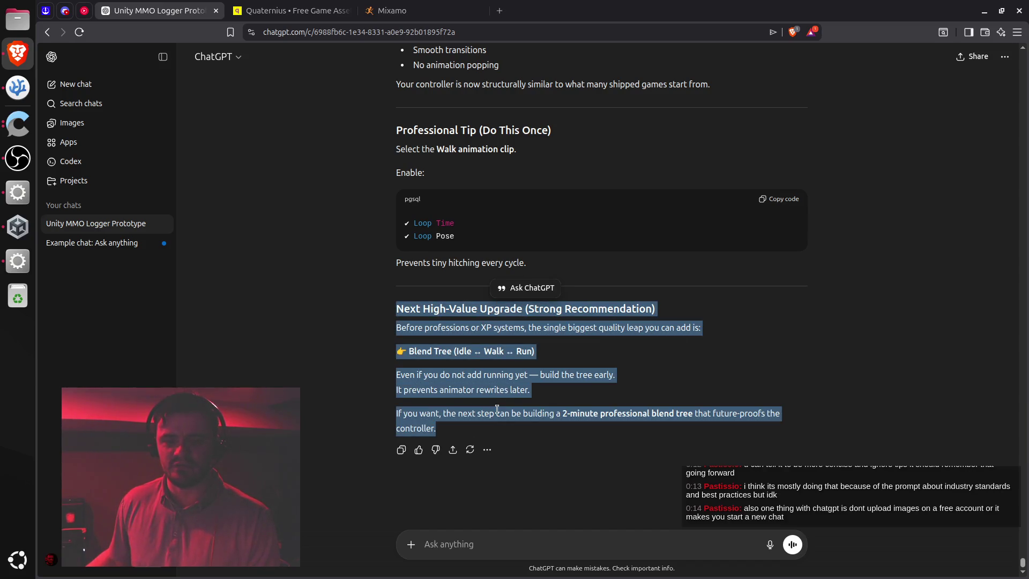
pyautogui.tripleClick(496, 413)
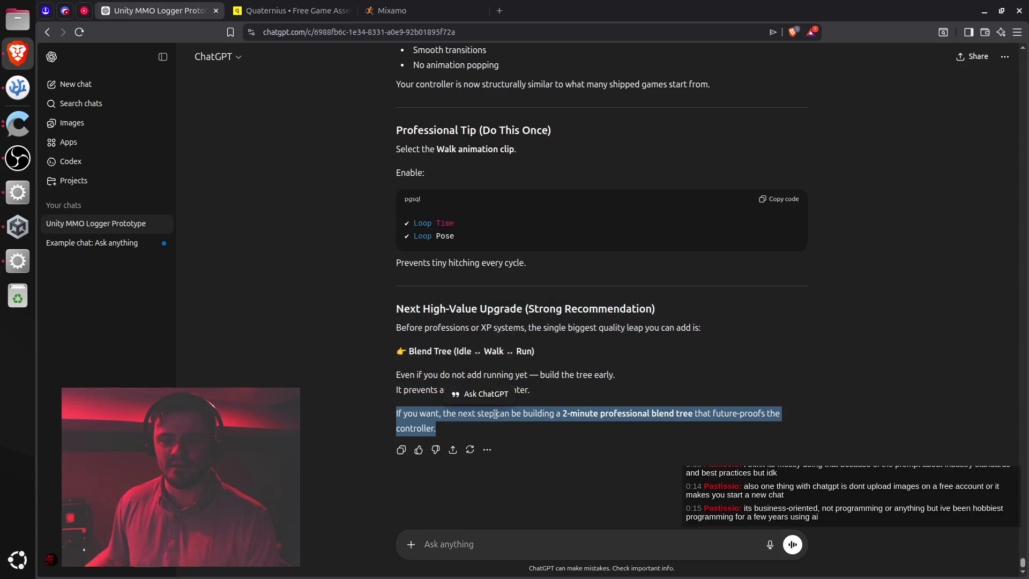
pyautogui.moveTo(496, 411); pyautogui.dragTo(496, 310)
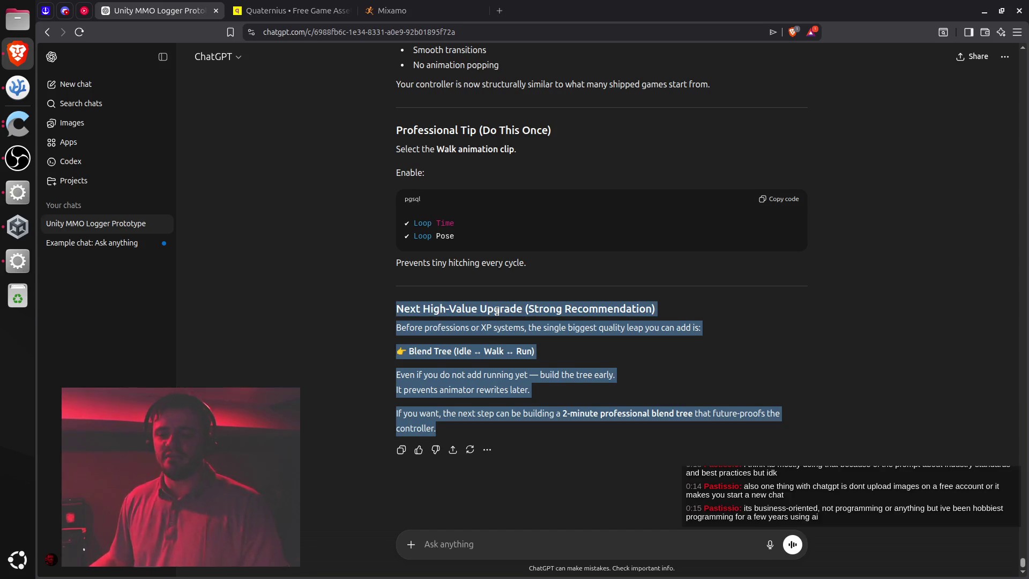